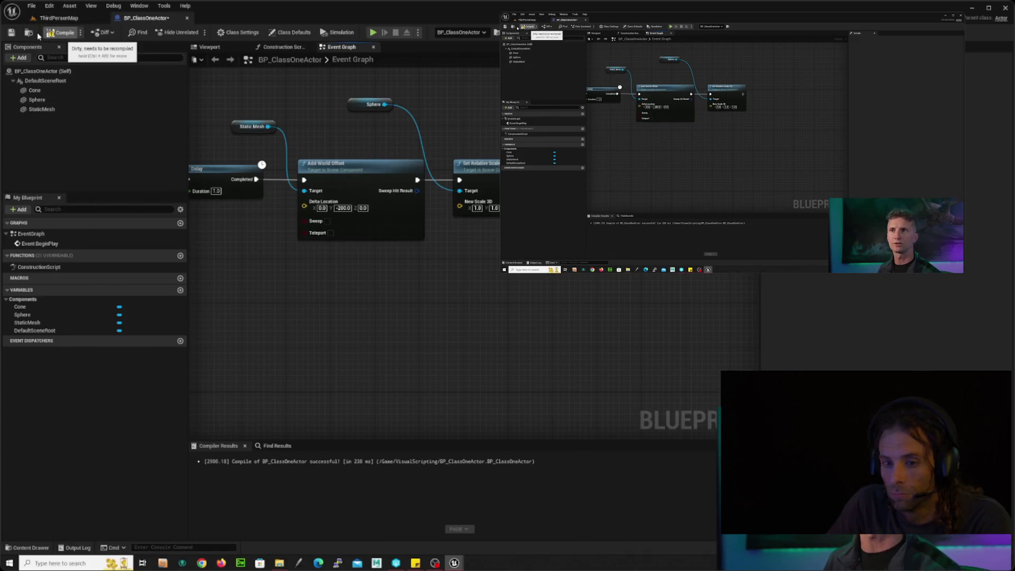
Start Play on ThirdPersonMap, rewind the reference video 20 seconds, then return to ThirdPersonMap
{"action": "left_click", "coordinate": [59, 18]}
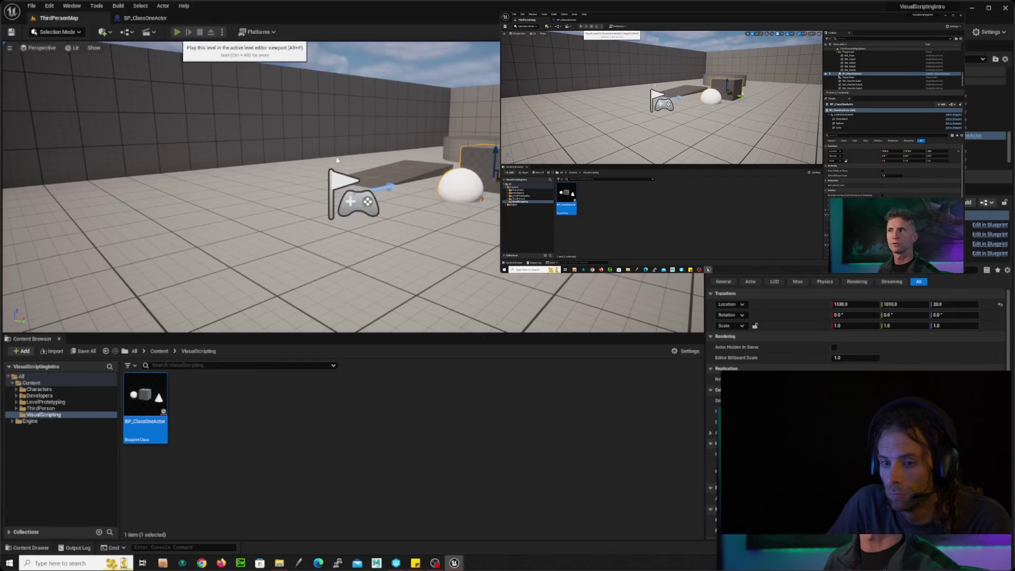
{"action": "left_click", "coordinate": [178, 32]}
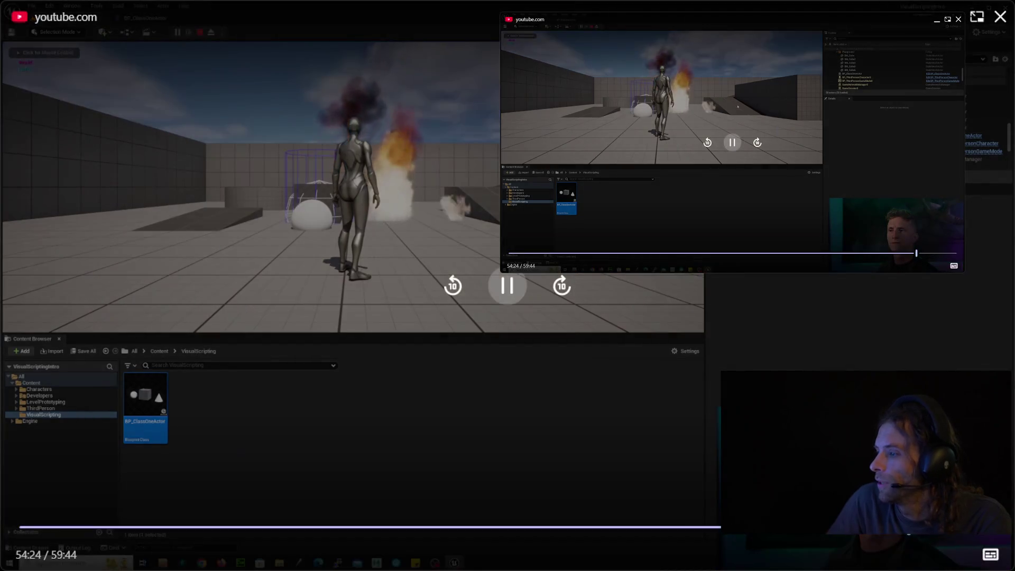
{"action": "left_click", "coordinate": [453, 281]}
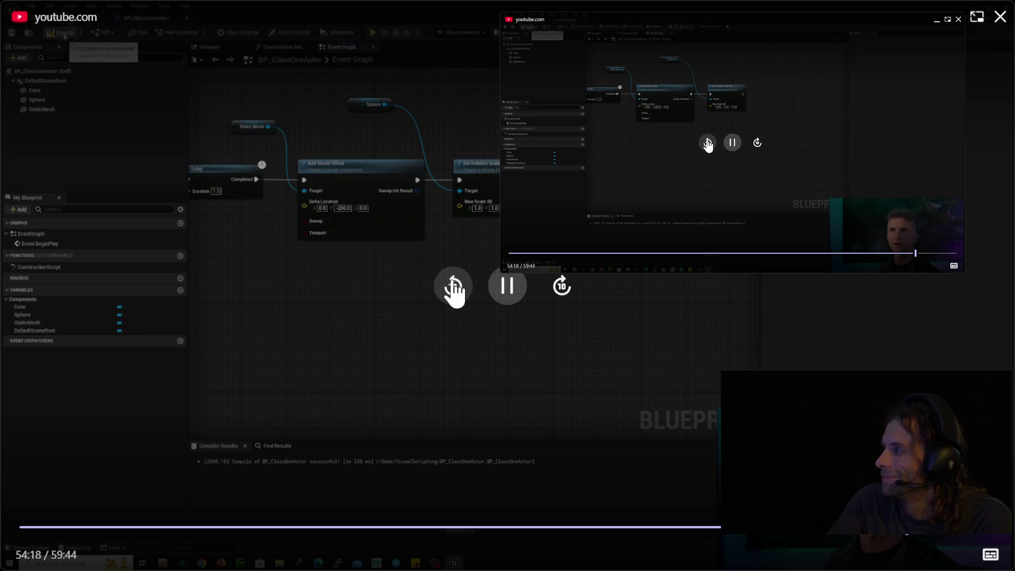
{"action": "left_click", "coordinate": [453, 285]}
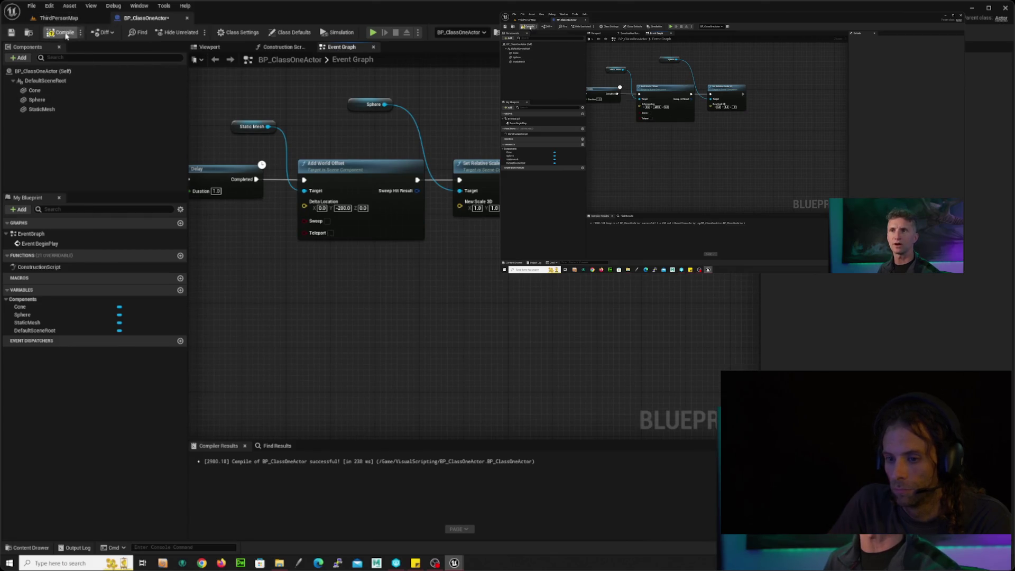
{"action": "left_click", "coordinate": [58, 17]}
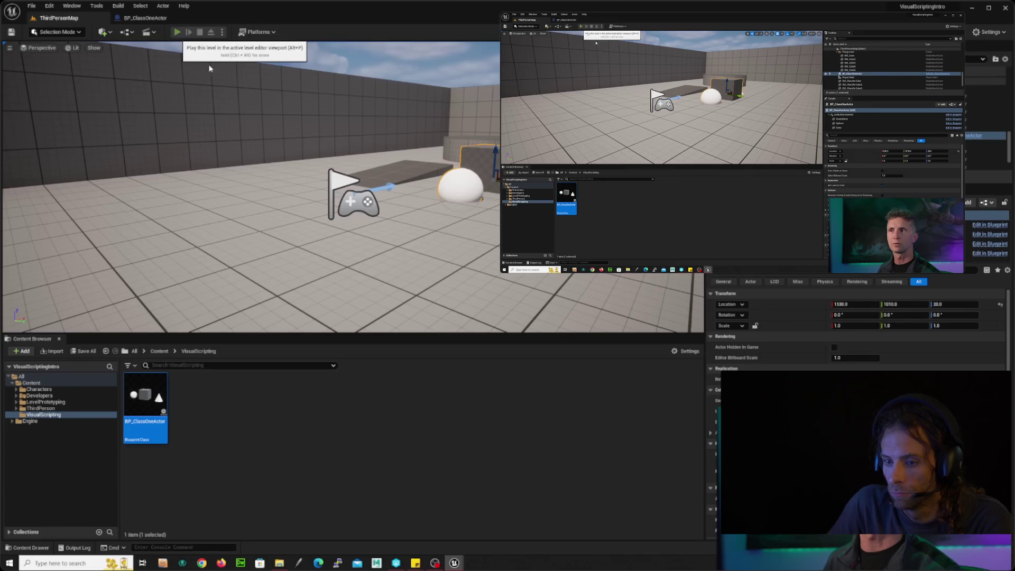
Run ThirdPersonMap in Play with camera control, stop with Esc, and reopen the BP_ClassOneActor graph
{"action": "left_click", "coordinate": [177, 32]}
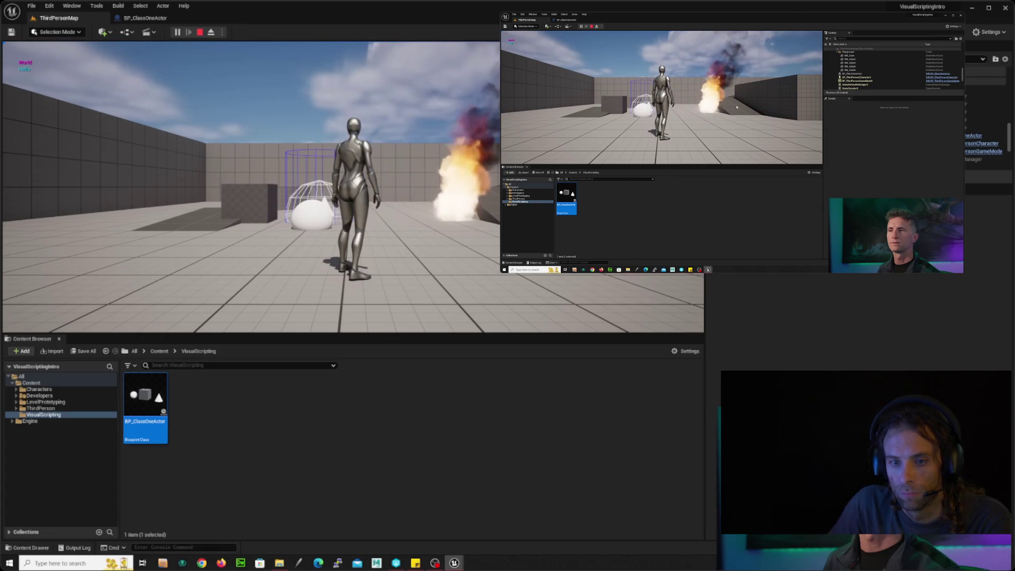
{"action": "left_click", "coordinate": [248, 185]}
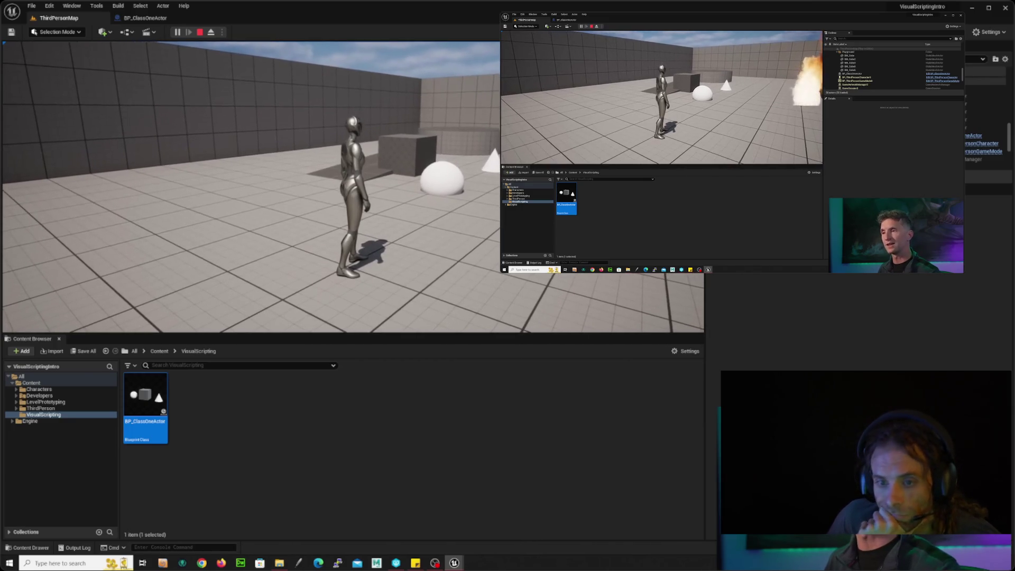
{"action": "key", "text": "Escape"}
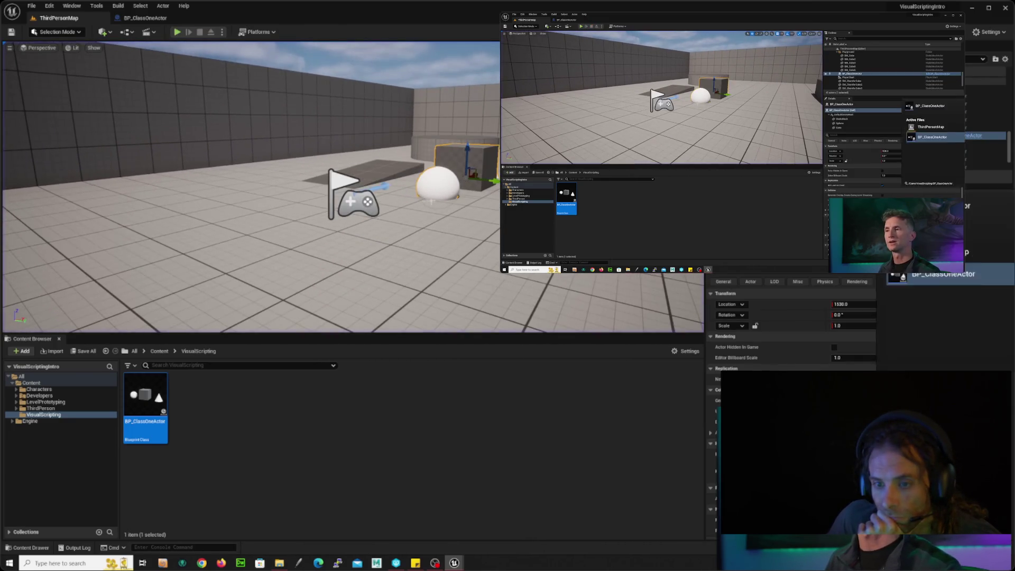
{"action": "left_click", "coordinate": [145, 18]}
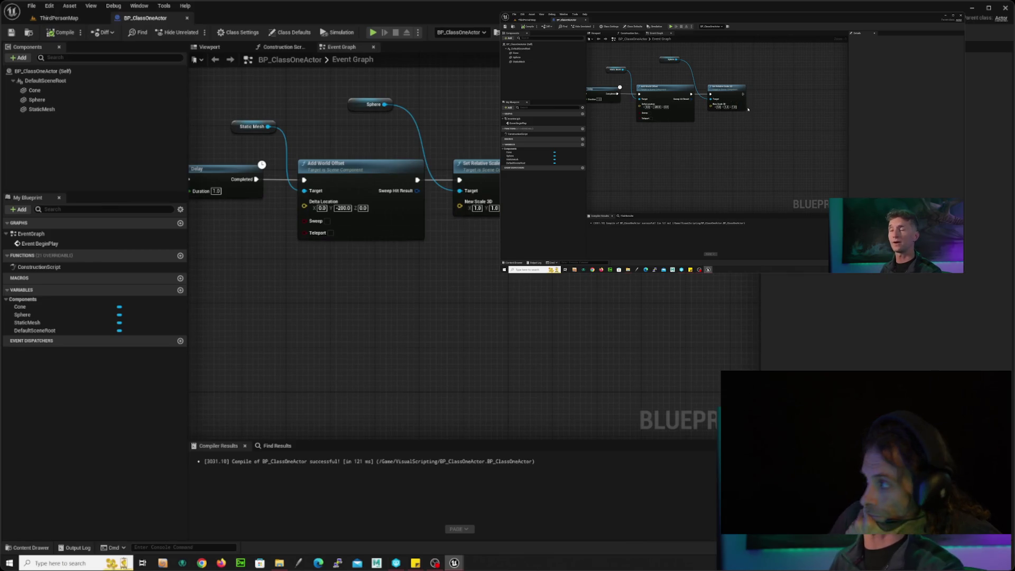
Move the Sphere node aside and set New Scale 3D X and Y to 2.0
{"action": "left_click_drag", "start_coordinate": [353, 107], "coordinate": [397, 138]}
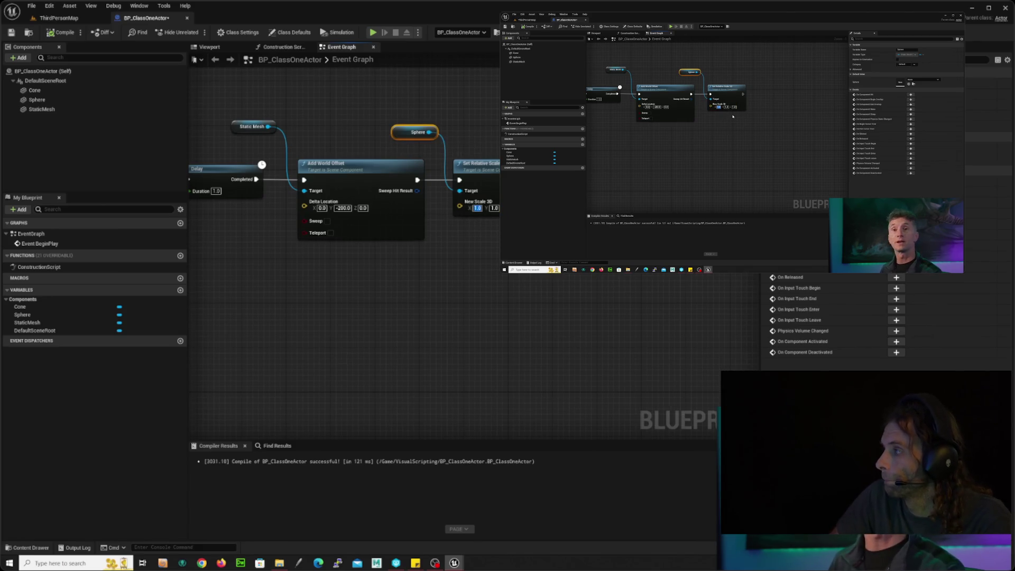
{"action": "type", "text": "2"}
{"action": "key", "text": "Return"}
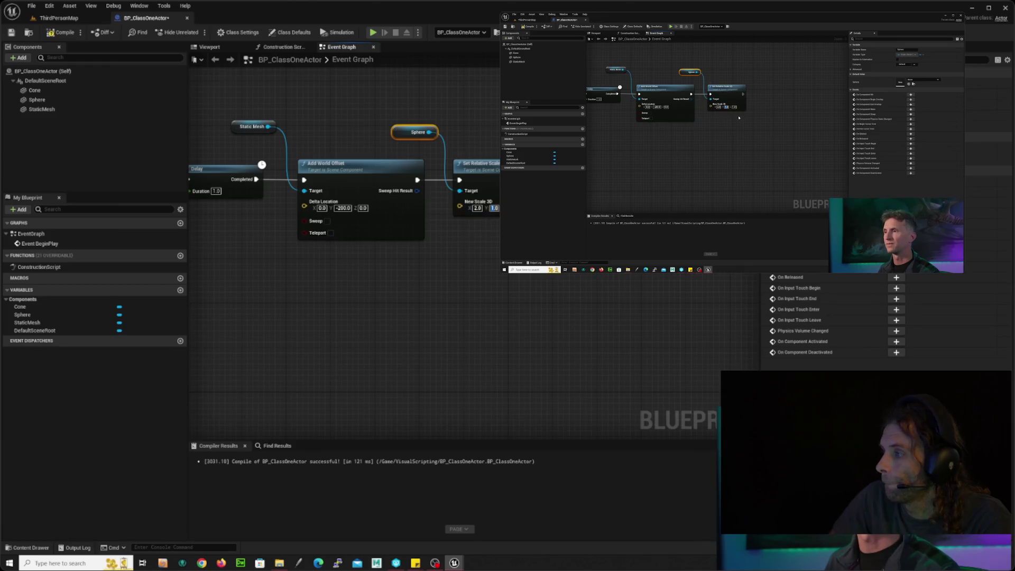
{"action": "type", "text": "2"}
{"action": "key", "text": "Return"}
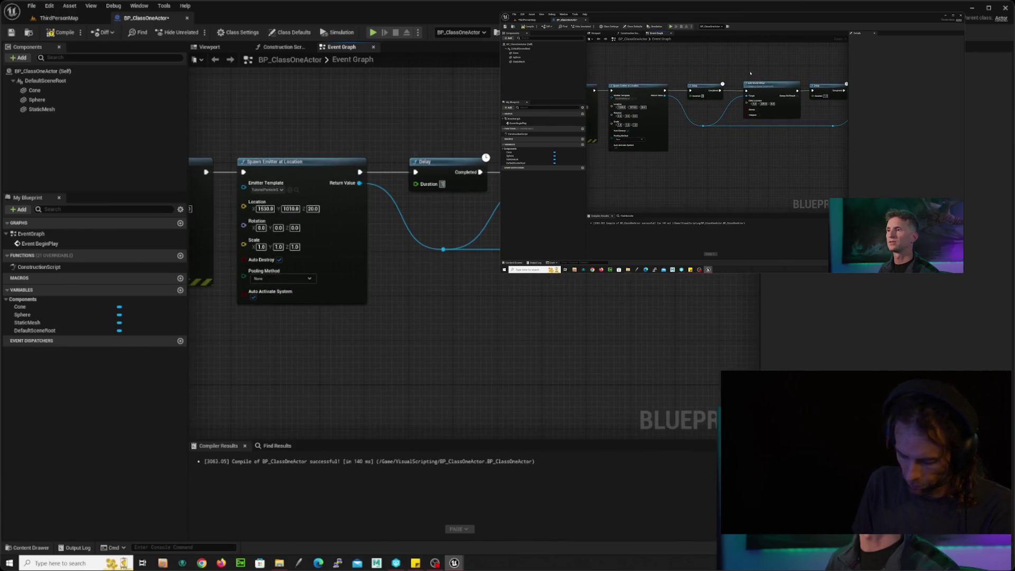
Pan along the Delay and Add World Offset node chain, then rewind the reference video 10 seconds
{"action": "left_click_drag", "start_coordinate": [415, 115], "coordinate": [248, 106]}
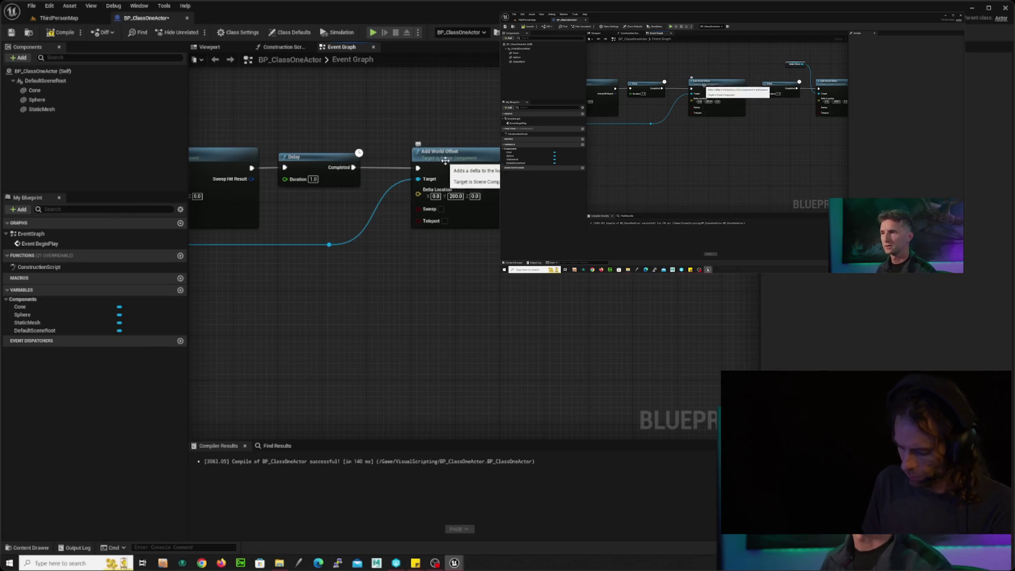
{"action": "left_click_drag", "start_coordinate": [445, 174], "coordinate": [310, 181]}
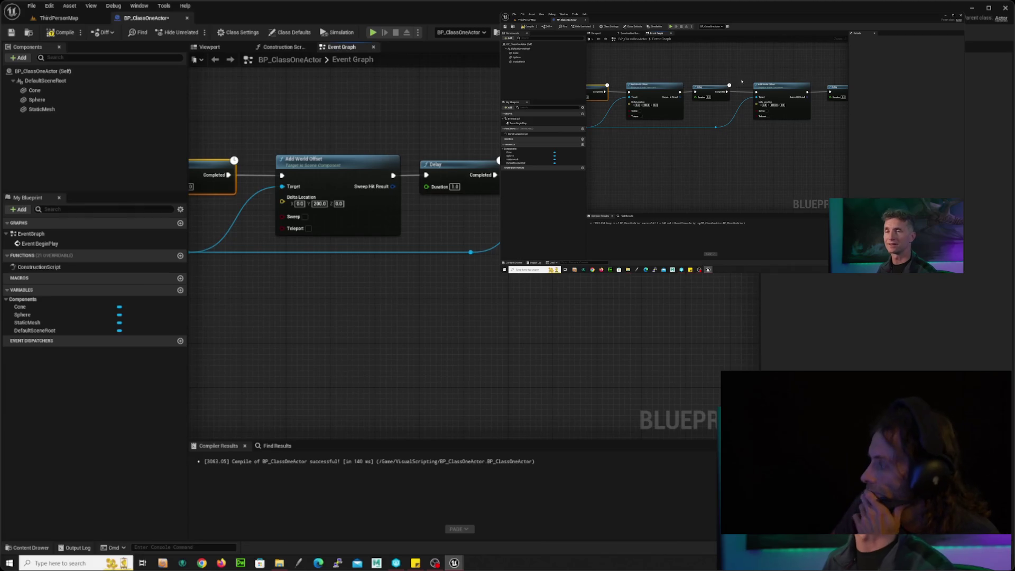
{"action": "mouse_move", "coordinate": [516, 134]}
{"action": "left_mouse_down"}
{"action": "mouse_move", "coordinate": [675, 137]}
{"action": "mouse_move", "coordinate": [439, 140]}
{"action": "left_mouse_up"}
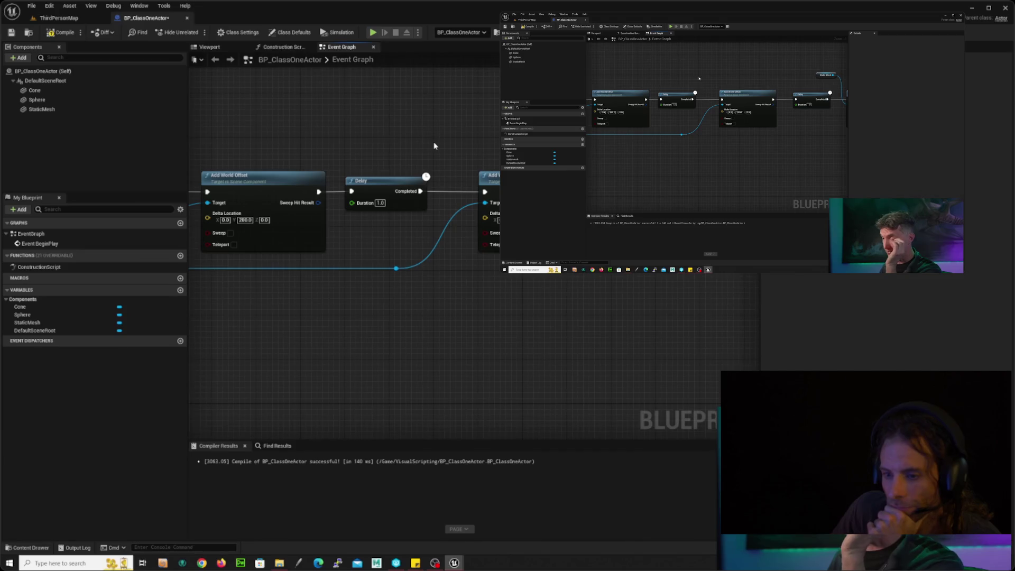
{"action": "mouse_move", "coordinate": [453, 304]}
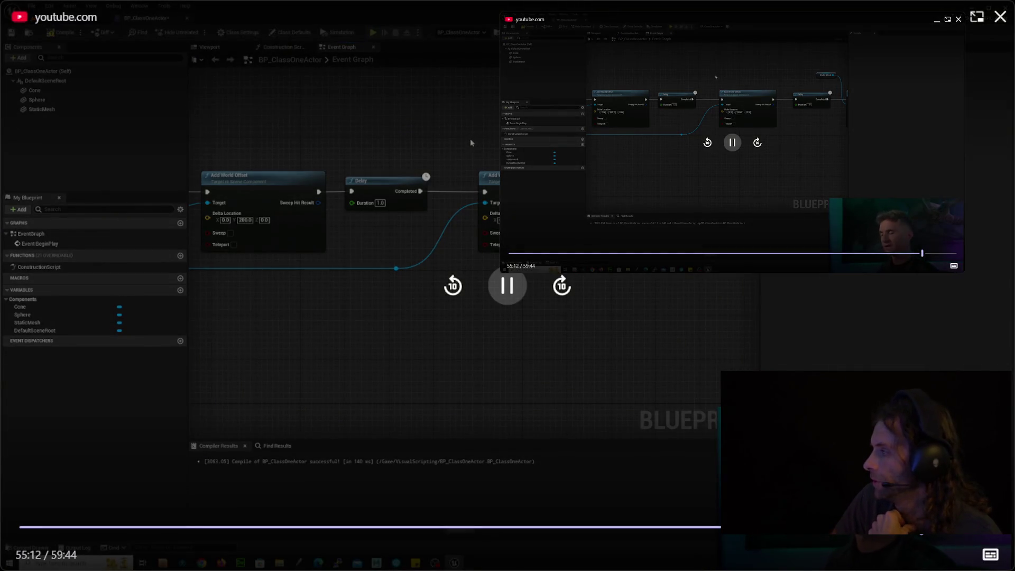
{"action": "left_click", "coordinate": [453, 288]}
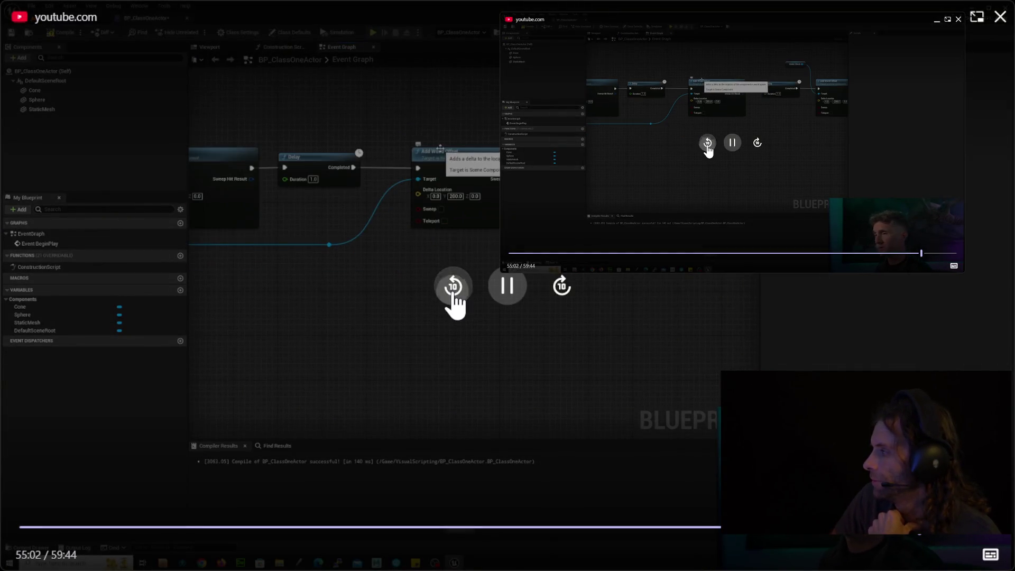
Rewind the reference tutorial another 20 seconds to 54:53
{"action": "left_click", "coordinate": [453, 288]}
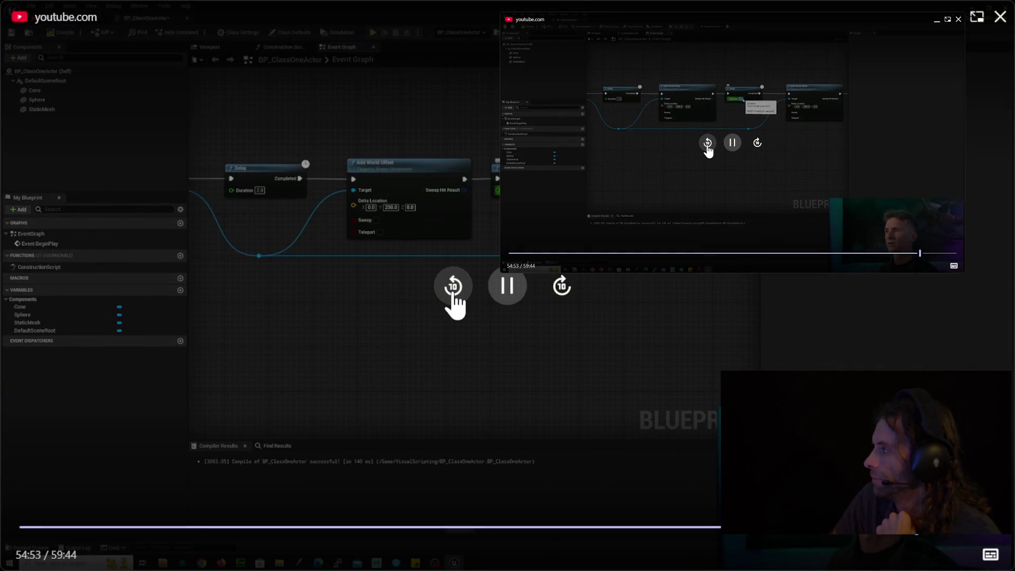
{"action": "left_click", "coordinate": [454, 296]}
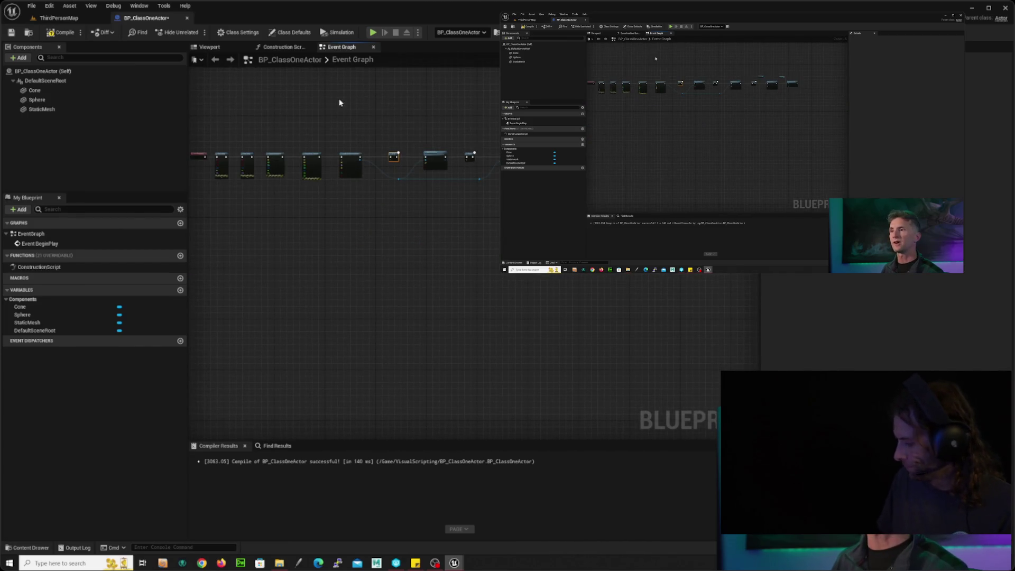
{"action": "mouse_move", "coordinate": [204, 125]}
{"action": "left_mouse_down"}
{"action": "mouse_move", "coordinate": [292, 194]}
{"action": "mouse_move", "coordinate": [317, 197]}
{"action": "left_mouse_up"}
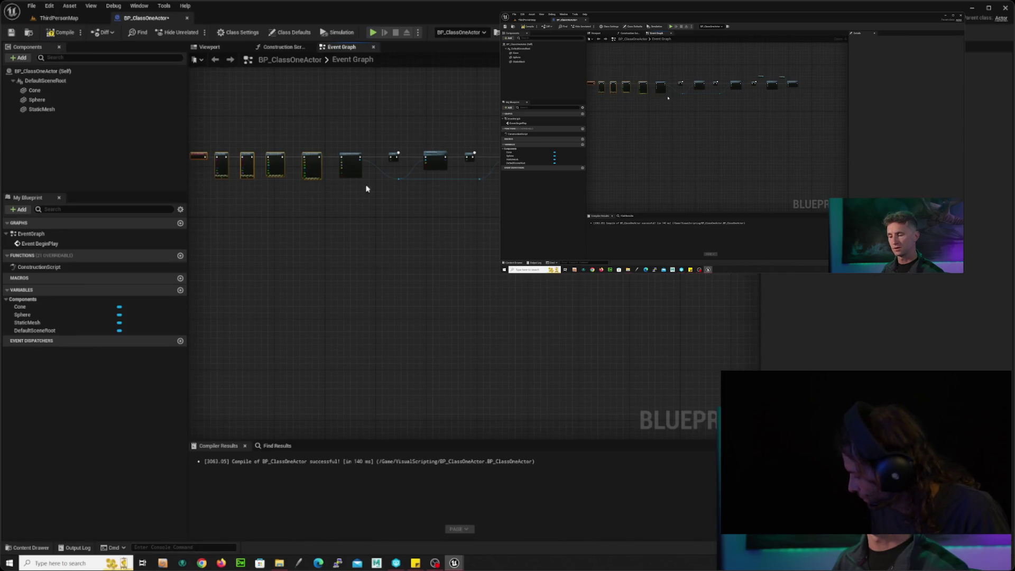
{"action": "mouse_move", "coordinate": [371, 134]}
{"action": "left_mouse_down"}
{"action": "mouse_move", "coordinate": [428, 143]}
{"action": "mouse_move", "coordinate": [431, 156]}
{"action": "left_mouse_up"}
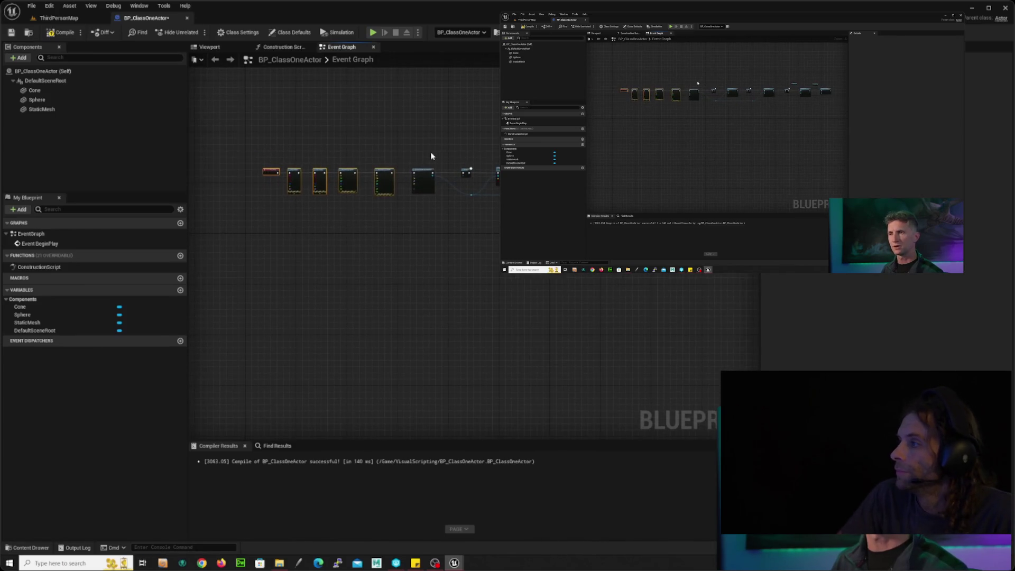
{"action": "left_click", "coordinate": [90, 6]}
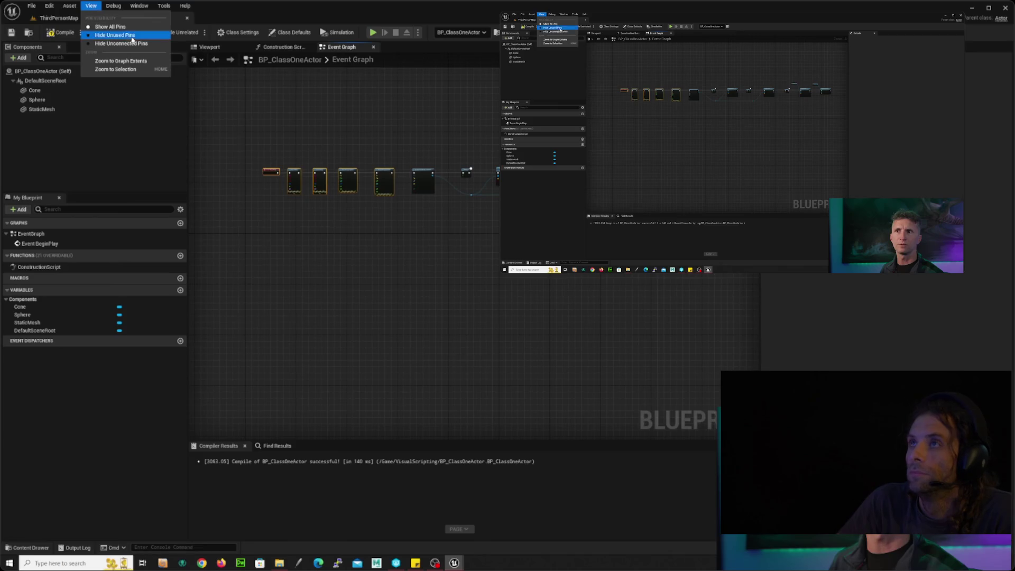
{"action": "left_click", "coordinate": [157, 72]}
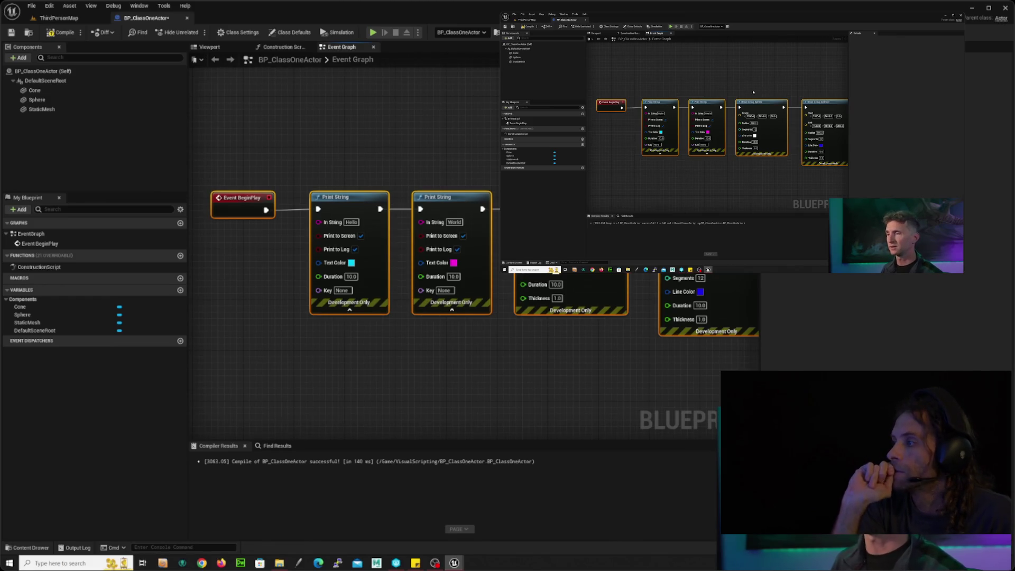
{"action": "left_click", "coordinate": [91, 5]}
{"action": "left_click", "coordinate": [126, 63]}
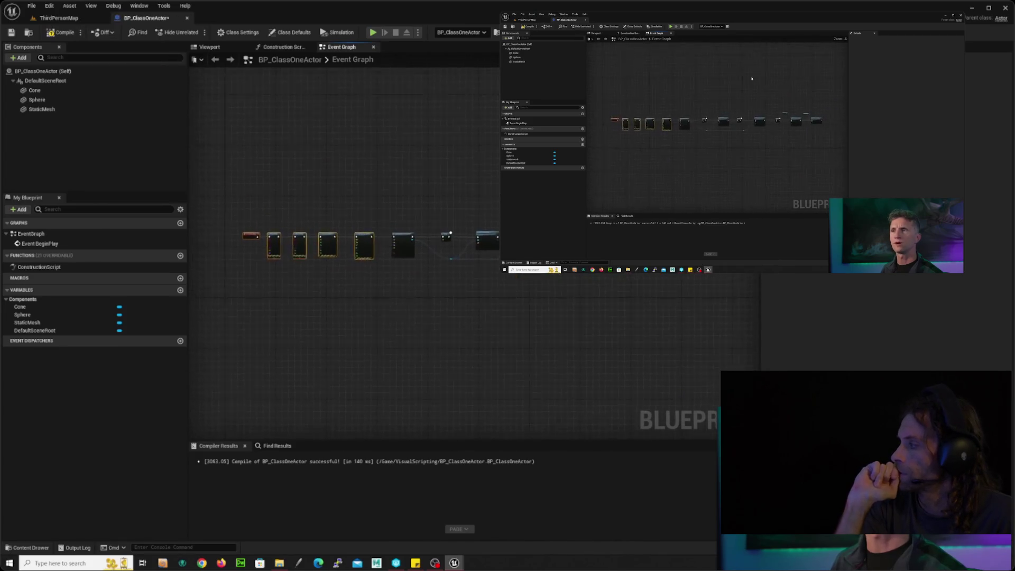
{"action": "left_click_drag", "start_coordinate": [427, 195], "coordinate": [541, 275]}
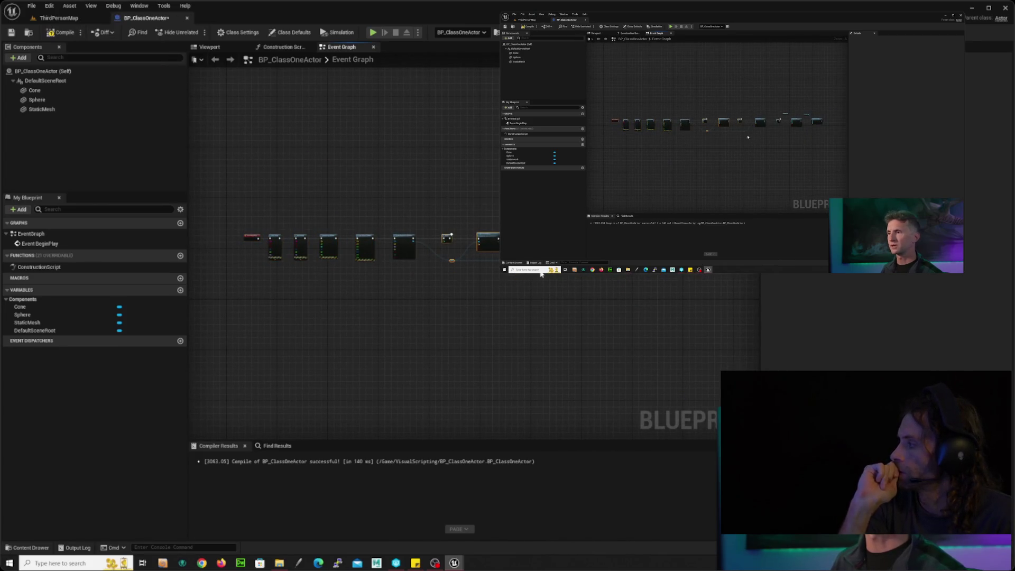
{"action": "key", "text": "f"}
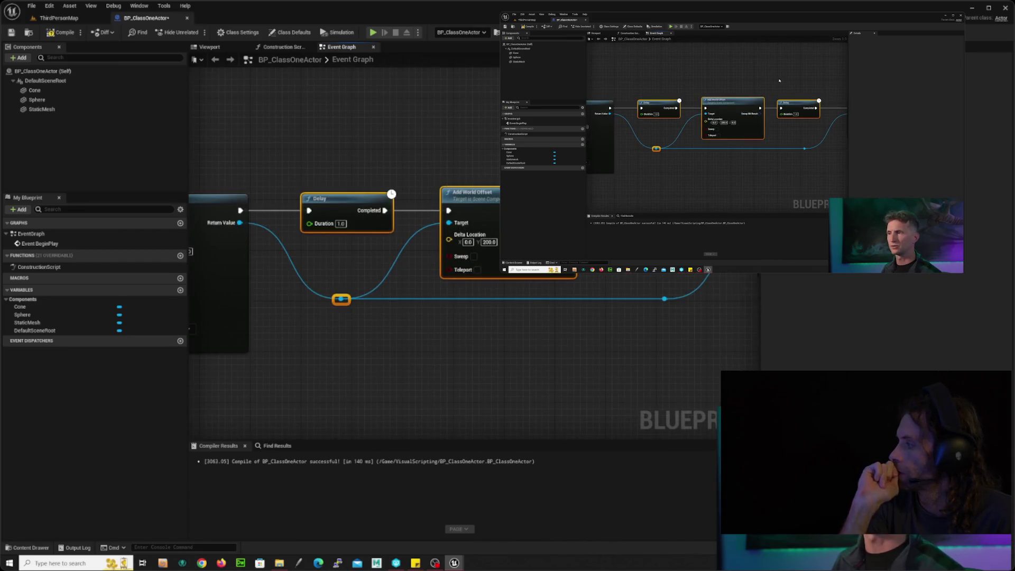
{"action": "scroll", "coordinate": [452, 199], "scroll_direction": "down", "scroll_amount": 5}
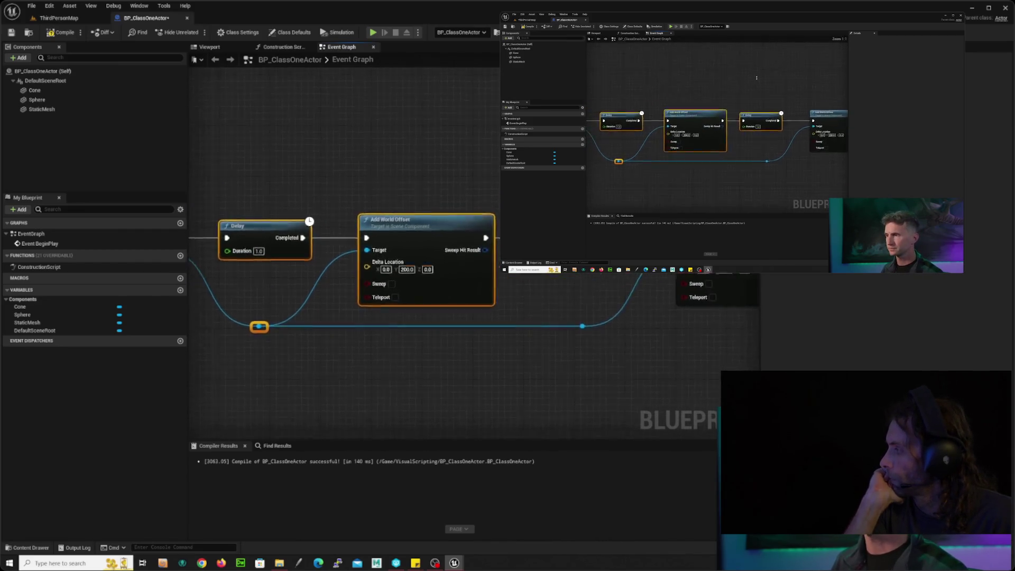
{"action": "scroll", "coordinate": [453, 200], "scroll_direction": "up", "scroll_amount": 5}
{"action": "mouse_move", "coordinate": [452, 199]}
{"action": "left_mouse_down"}
{"action": "mouse_move", "coordinate": [425, 162]}
{"action": "mouse_move", "coordinate": [422, 176]}
{"action": "left_mouse_up"}
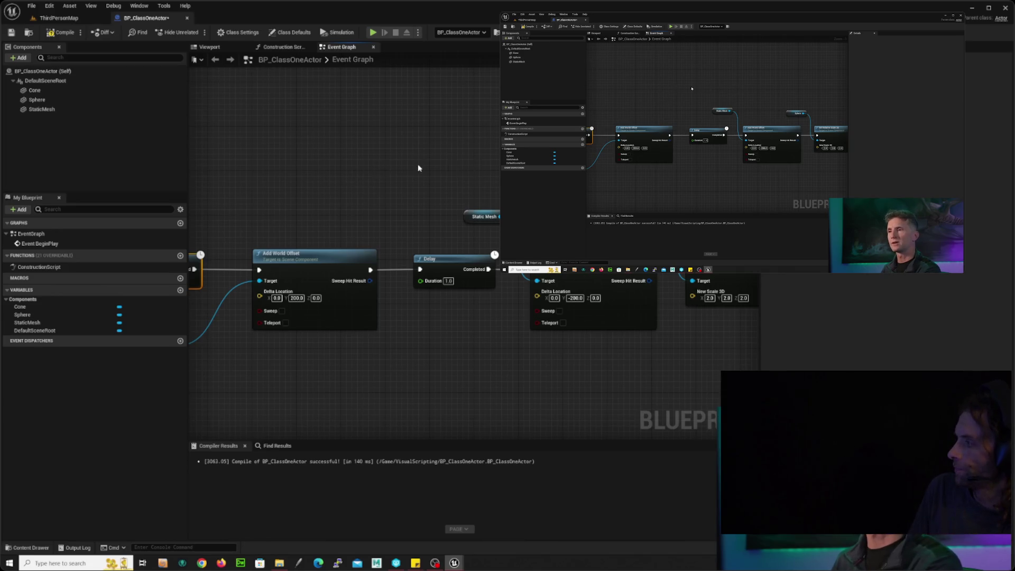
{"action": "scroll", "coordinate": [446, 173], "scroll_direction": "down", "scroll_amount": 2}
{"action": "scroll", "coordinate": [443, 177], "scroll_direction": "down", "scroll_amount": 2}
{"action": "scroll", "coordinate": [443, 176], "scroll_direction": "up", "scroll_amount": 4}
{"action": "mouse_move", "coordinate": [486, 210]}
{"action": "left_mouse_down"}
{"action": "mouse_move", "coordinate": [464, 200]}
{"action": "mouse_move", "coordinate": [480, 186]}
{"action": "left_mouse_up"}
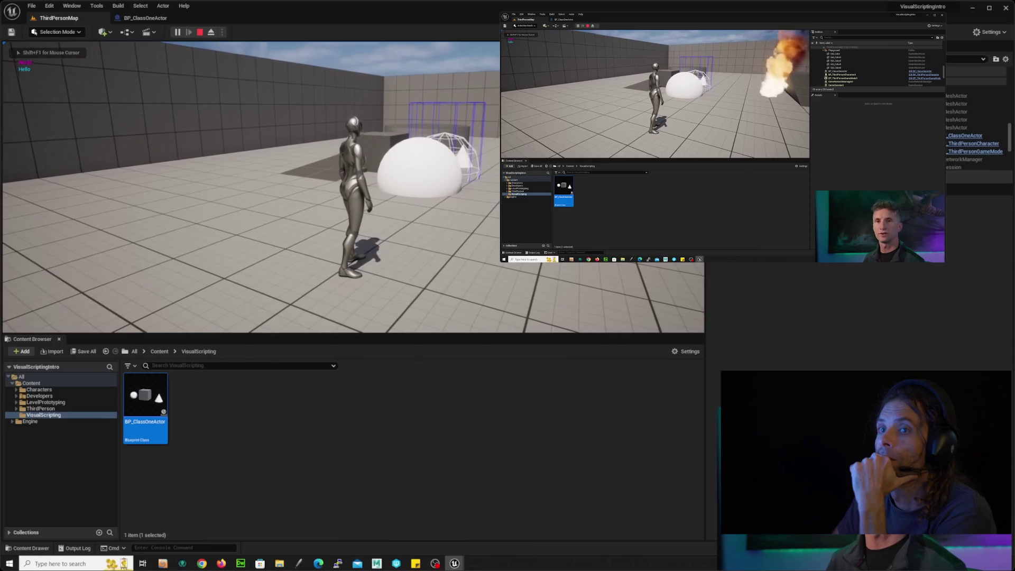
Stop the play test and nudge the Static Mesh and Cone reference nodes slightly right
{"action": "key", "text": "Escape"}
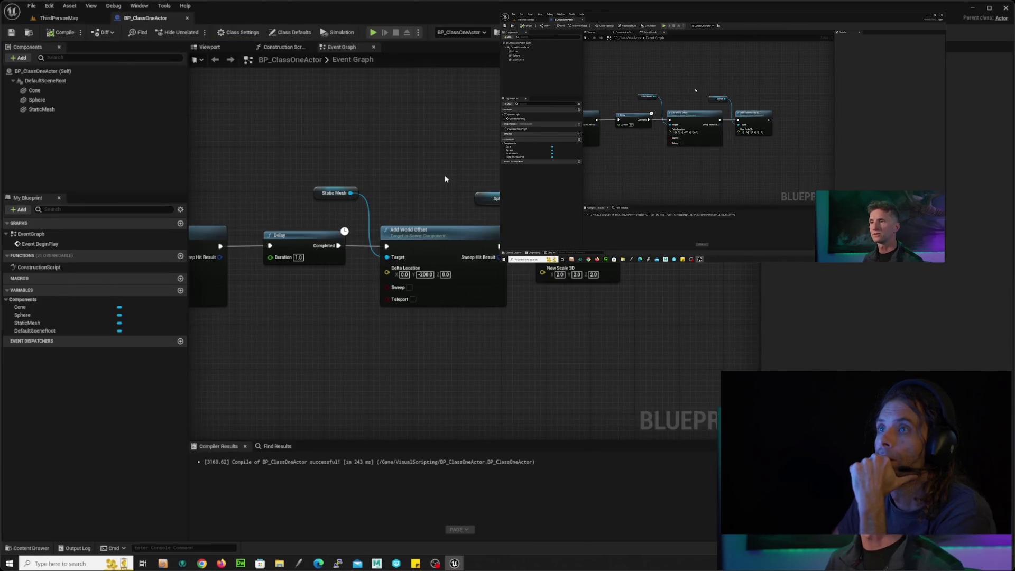
{"action": "left_click_drag", "start_coordinate": [444, 177], "coordinate": [392, 163]}
{"action": "left_click", "coordinate": [288, 193]}
{"action": "left_click_drag", "start_coordinate": [289, 193], "coordinate": [294, 193]}
{"action": "left_click_drag", "start_coordinate": [245, 268], "coordinate": [304, 261]}
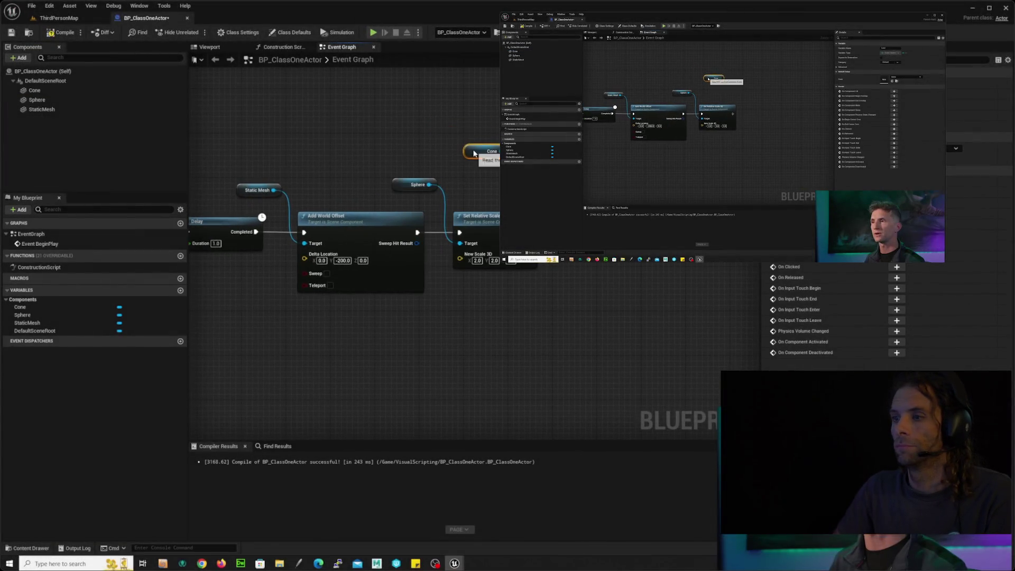
{"action": "left_click_drag", "start_coordinate": [474, 154], "coordinate": [485, 159]}
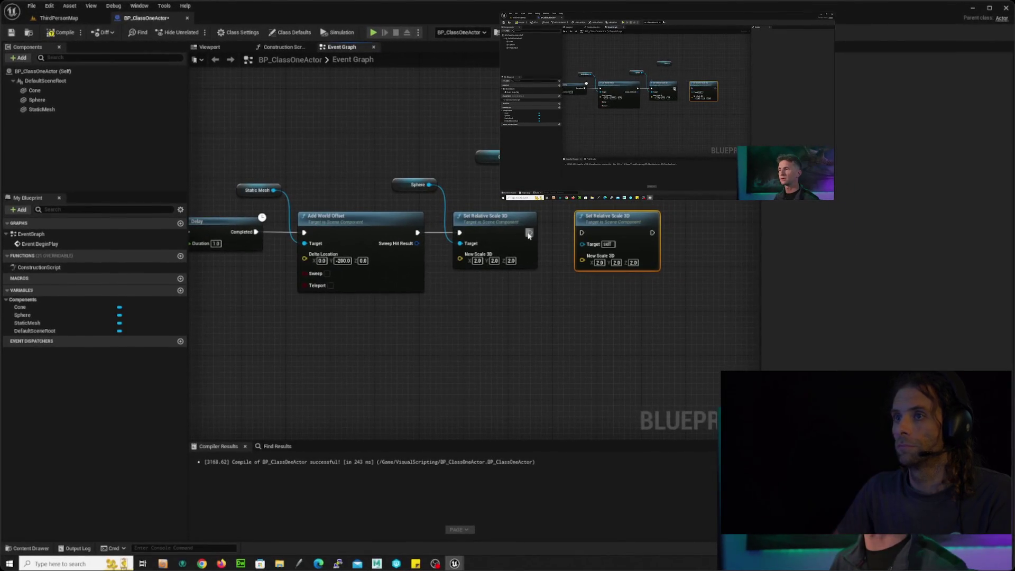
Wire the Cone into the second Set Relative Scale 3D node's Target, compile, and return to ThirdPersonMap
{"action": "left_click_drag", "start_coordinate": [521, 157], "coordinate": [594, 246]}
{"action": "left_click", "coordinate": [62, 32]}
{"action": "left_click", "coordinate": [59, 17]}
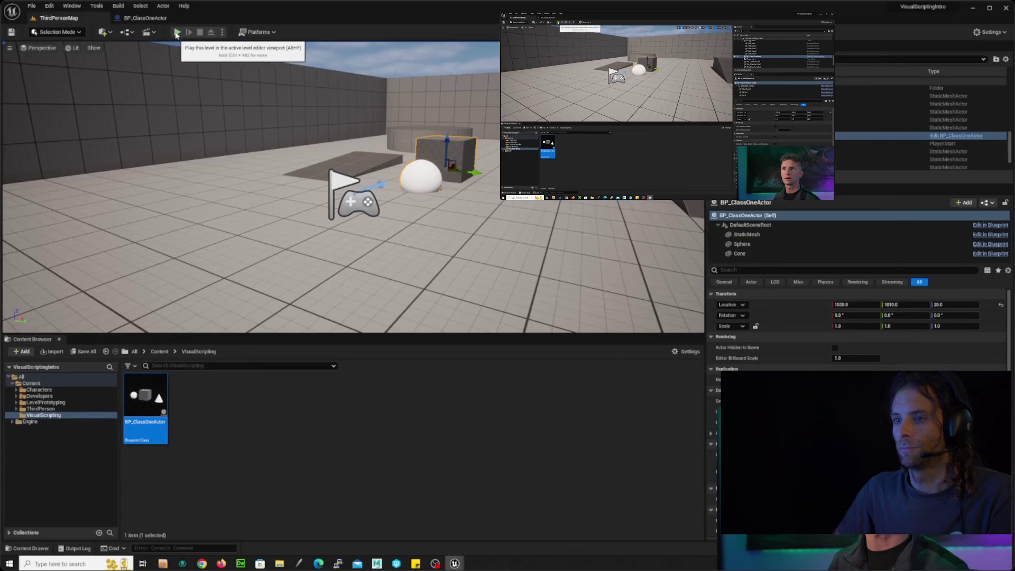
Start Play on ThirdPersonMap to watch the Sphere and Cone scale to 2.0
{"action": "left_click", "coordinate": [177, 33]}
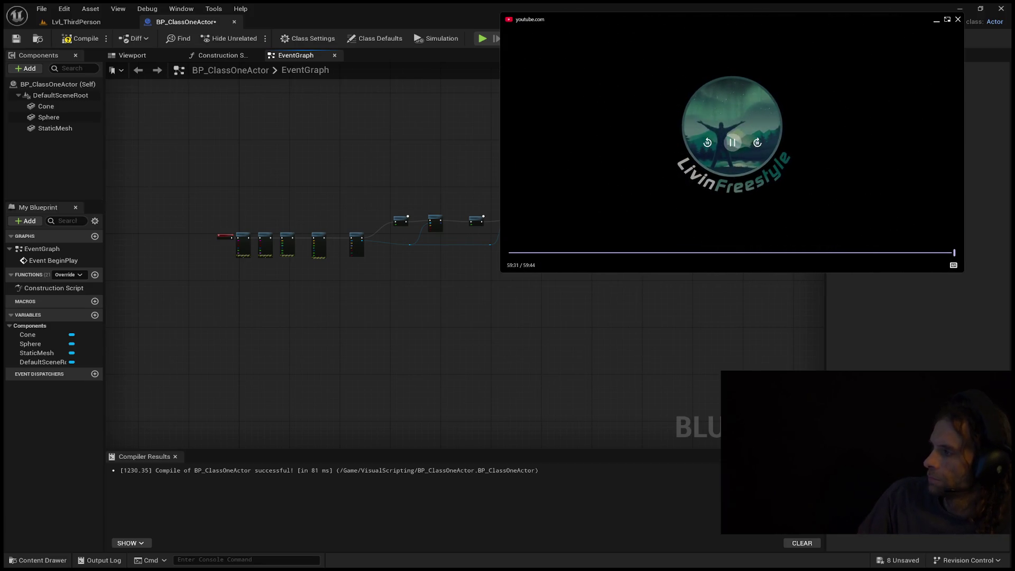
{"action": "mouse_move", "coordinate": [568, 50]}
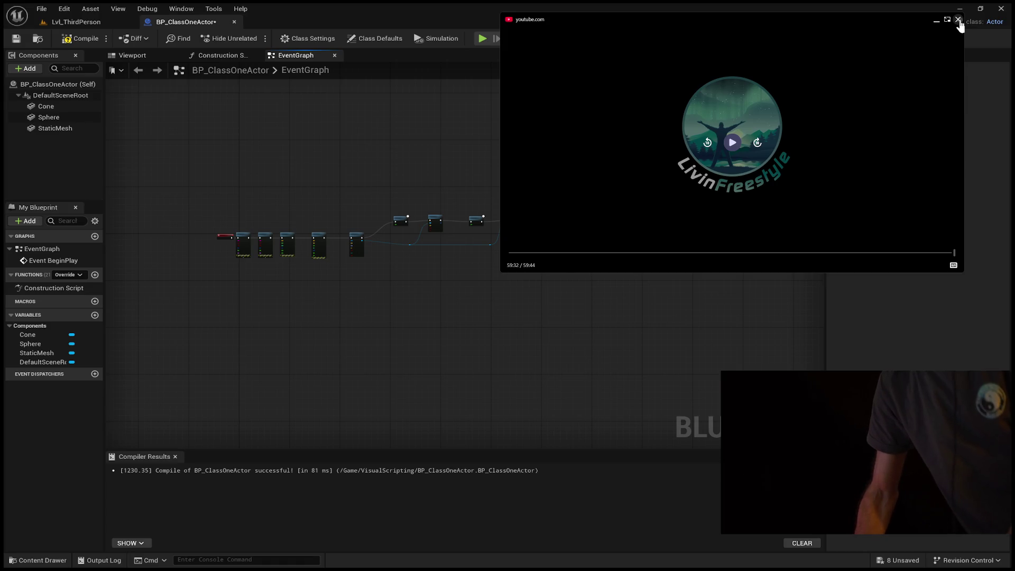
Close the YouTube player and switch to the NorthDakota level viewport
{"action": "left_click", "coordinate": [958, 21]}
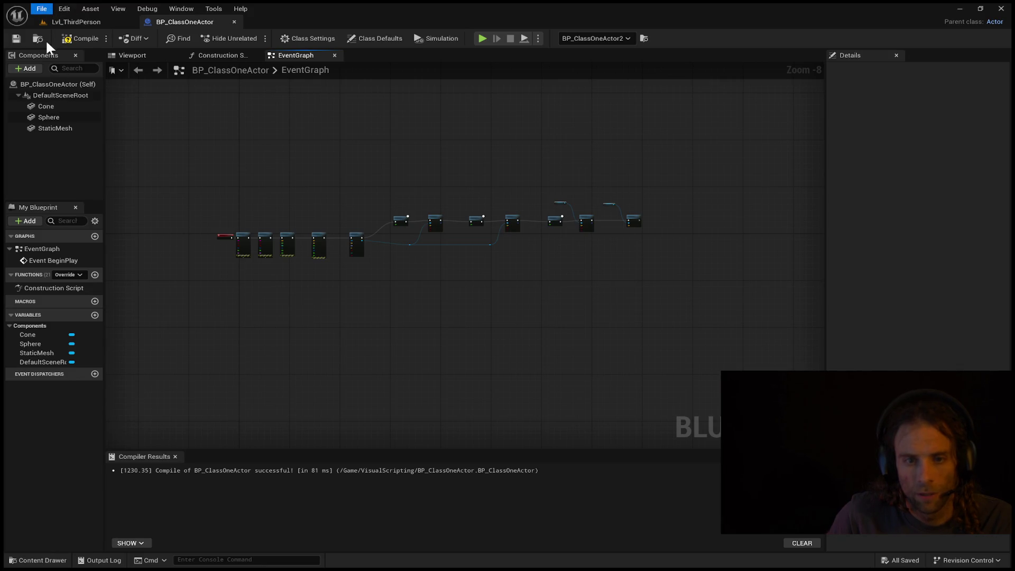
{"action": "left_click", "coordinate": [71, 21]}
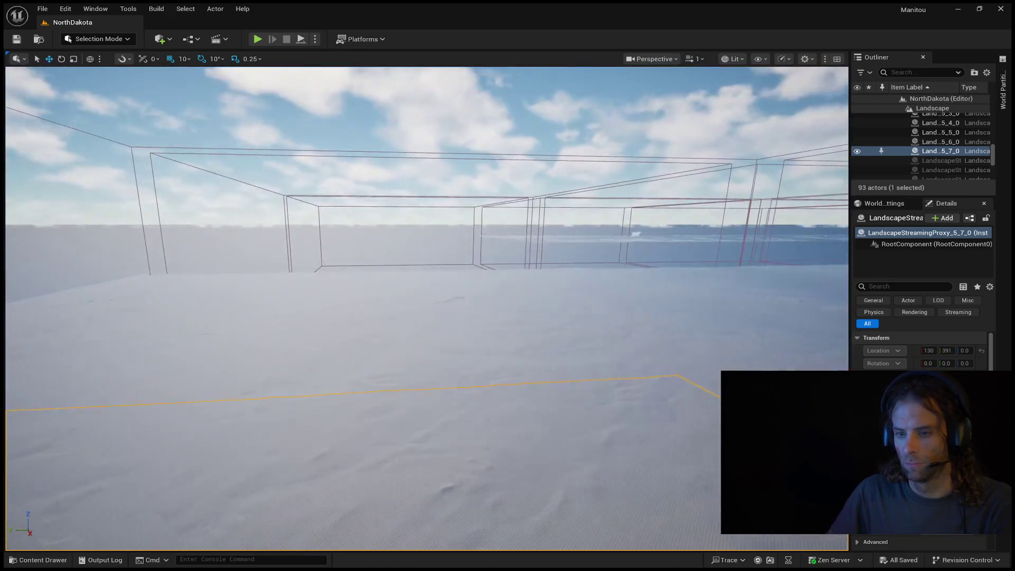
Raise camera speed, jump to the house tile via the World Partition grid, and start Play
{"action": "scroll", "coordinate": [427, 308], "scroll_direction": "up", "scroll_amount": 4}
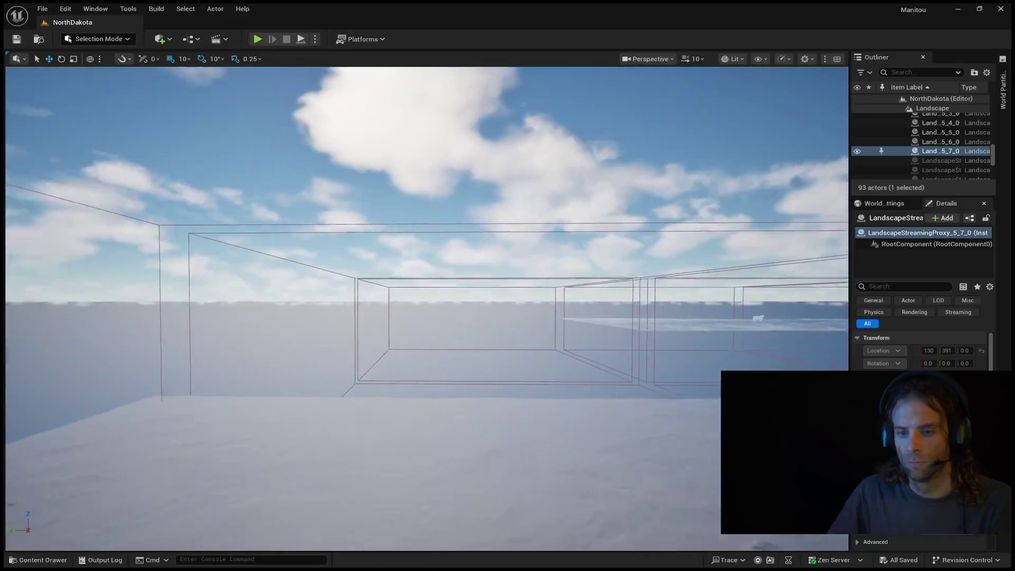
{"action": "left_click", "coordinate": [1004, 111]}
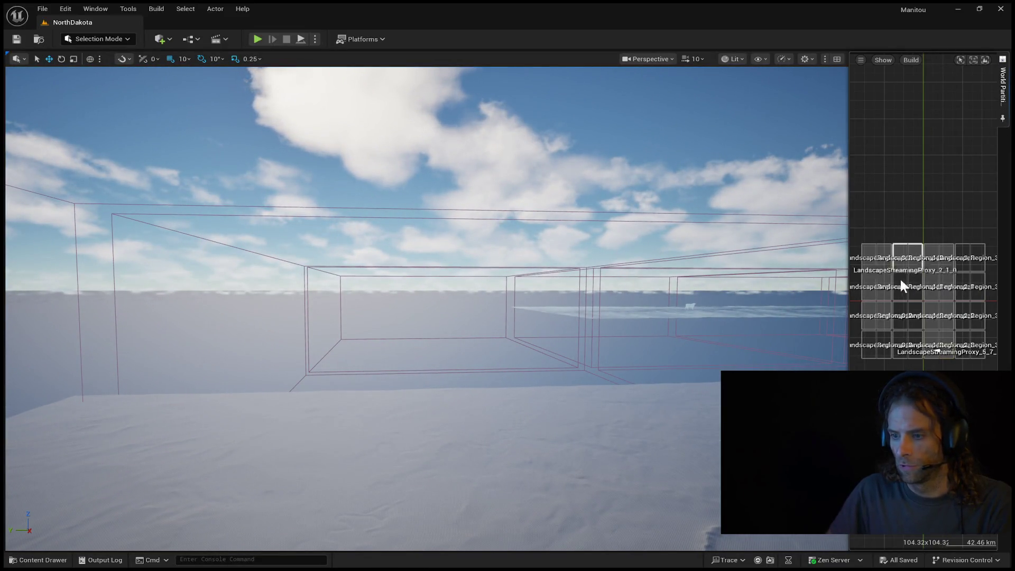
{"action": "double_click", "coordinate": [877, 308]}
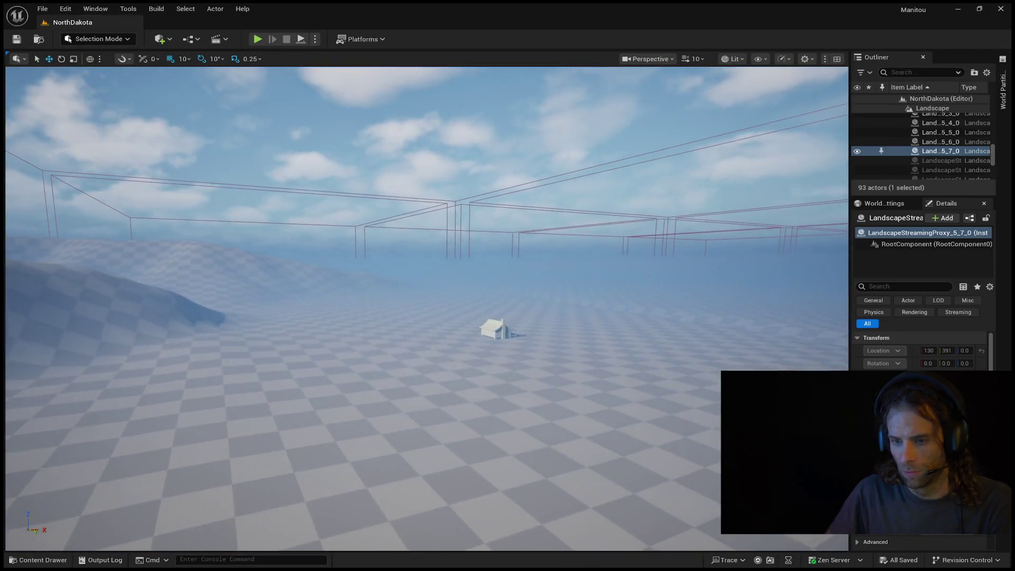
{"action": "key", "text": "alt+p"}
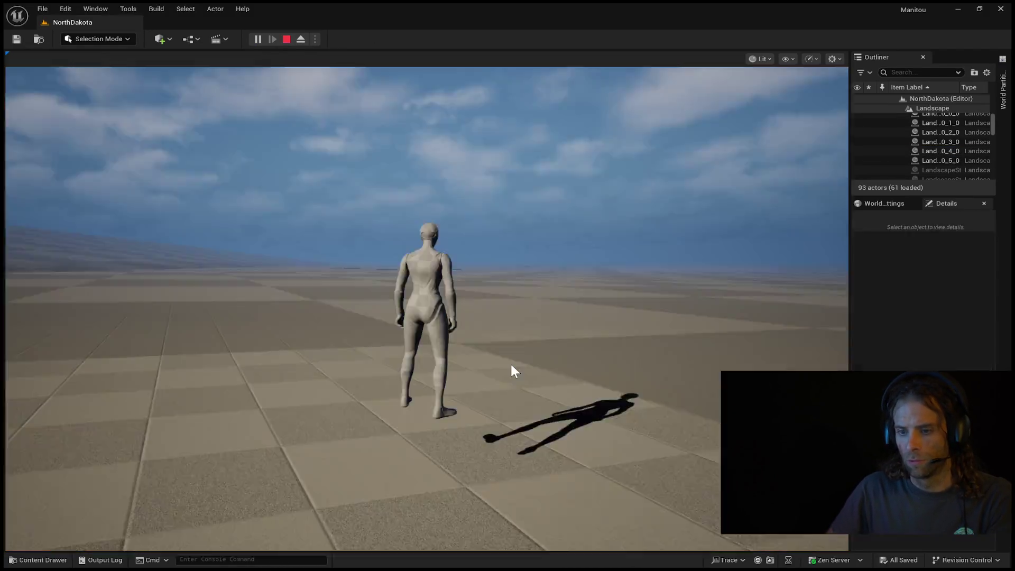
Run the character forward and left toward the house, then stop the session
{"action": "left_click", "coordinate": [505, 376]}
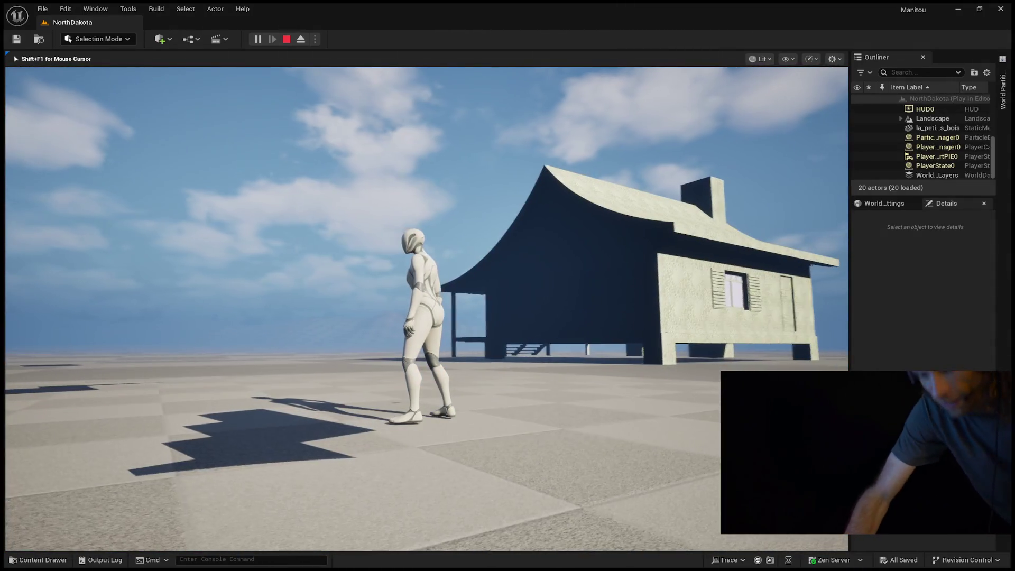
{"action": "key", "text": "w"}
{"action": "key", "text": "a"}
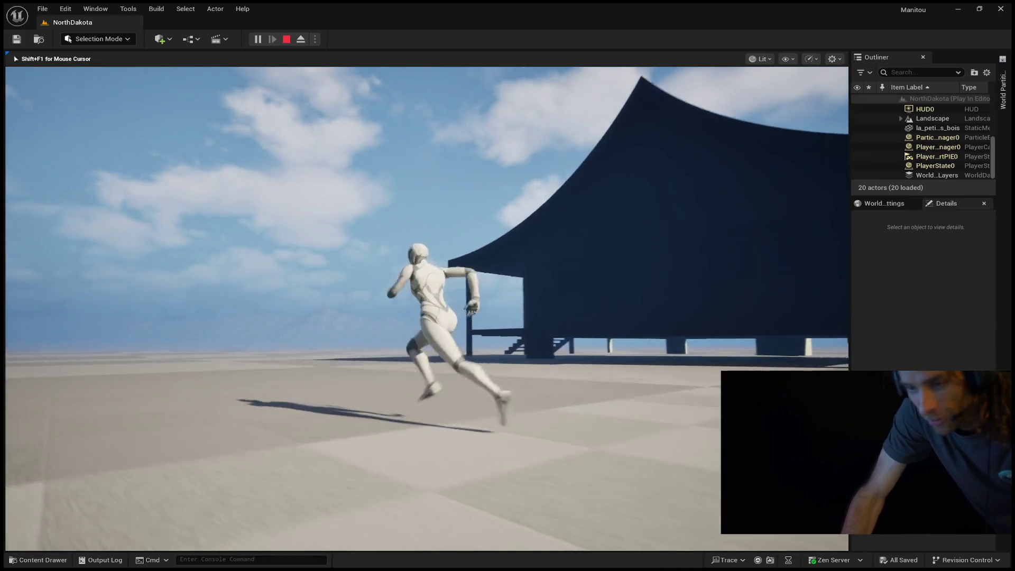
{"action": "key", "text": "Escape"}
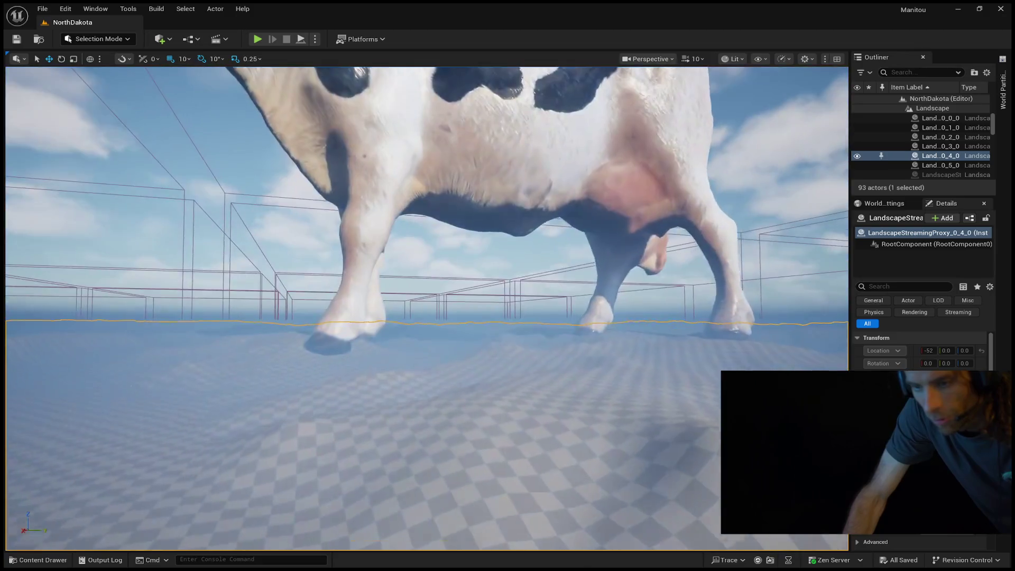
Tilt the view onto the checkered ground, open World Partition settings, and replay running forward
{"action": "left_click_drag", "start_coordinate": [423, 265], "coordinate": [423, 349]}
{"action": "left_click", "coordinate": [885, 203]}
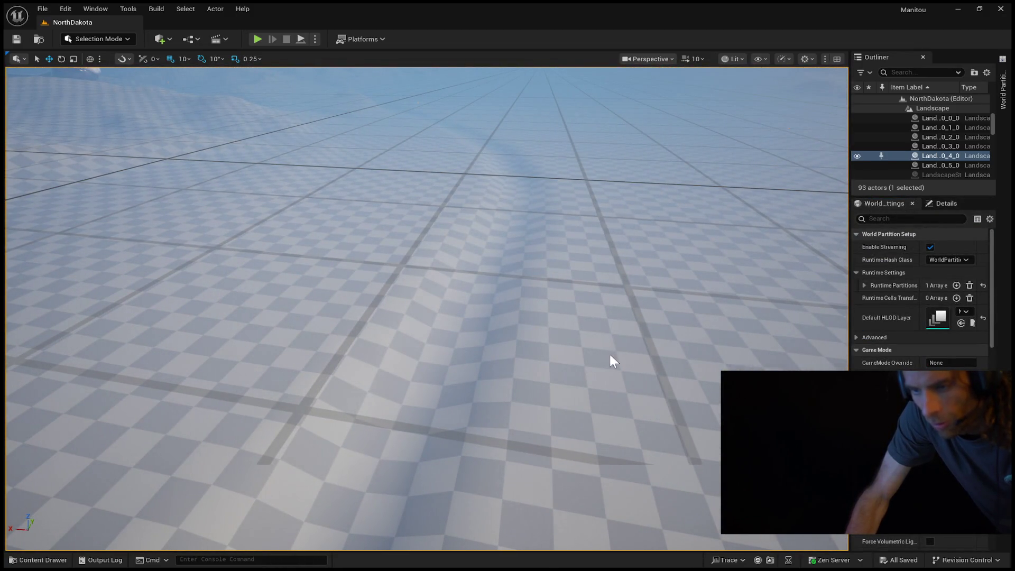
{"action": "key", "text": "alt+p"}
{"action": "key", "text": "w"}
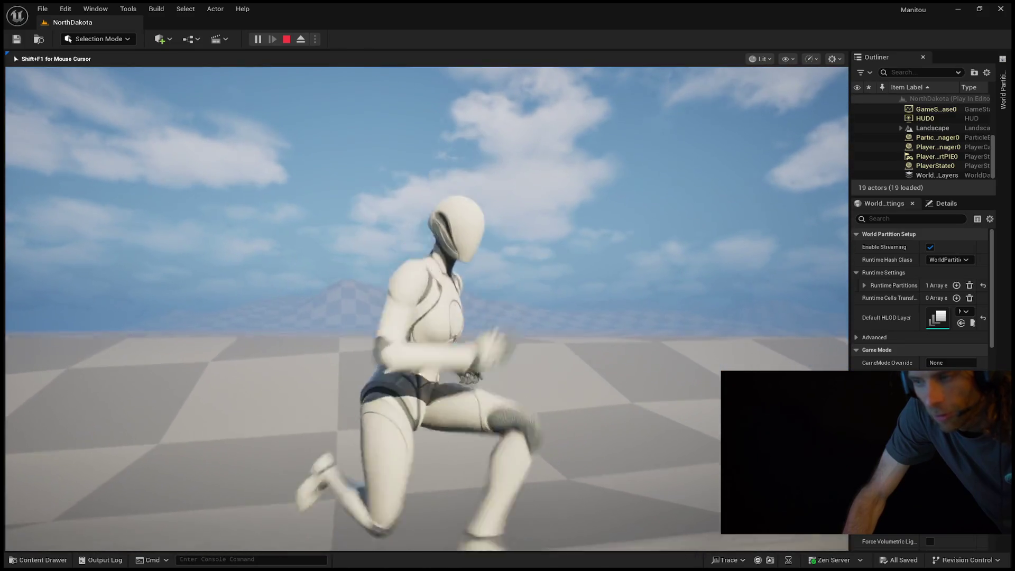
{"action": "key", "text": "Escape"}
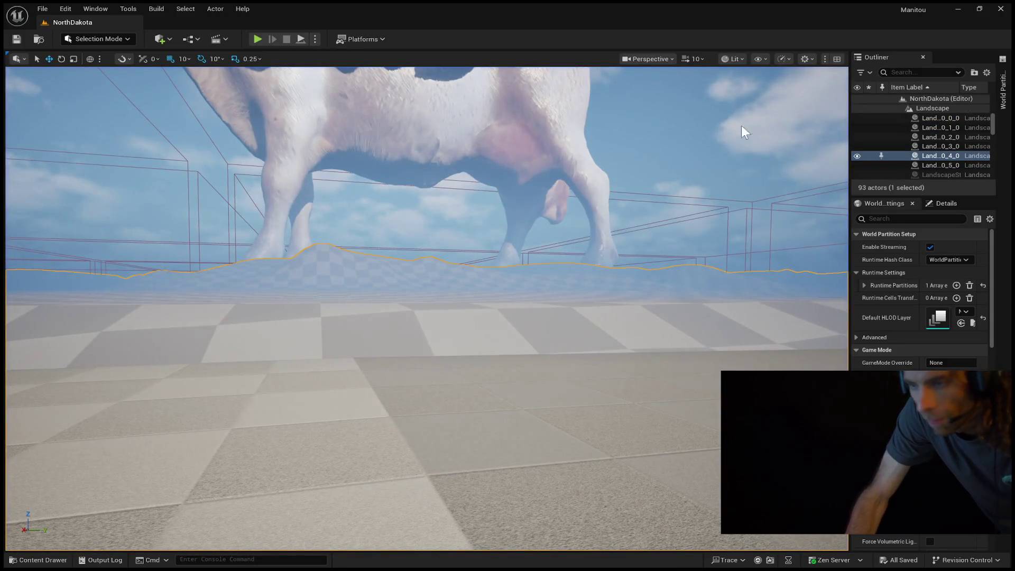
Hide ExponentialHeightFog and SkyLight in the Outliner, tilt the view toward the cow's legs, and start Play In Editor
{"action": "scroll", "coordinate": [900, 122], "scroll_direction": "up", "scroll_amount": 8}
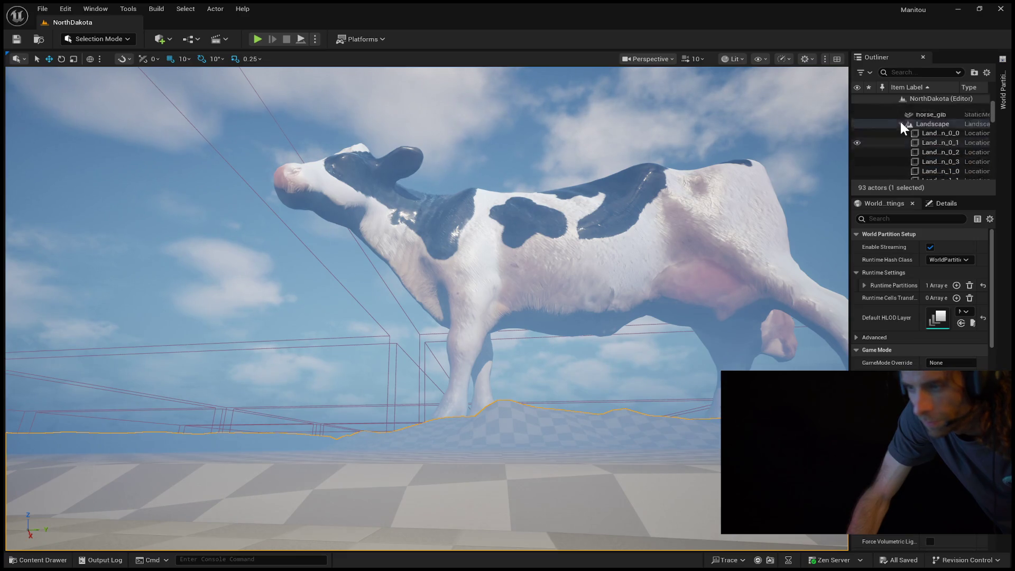
{"action": "left_click", "coordinate": [857, 126]}
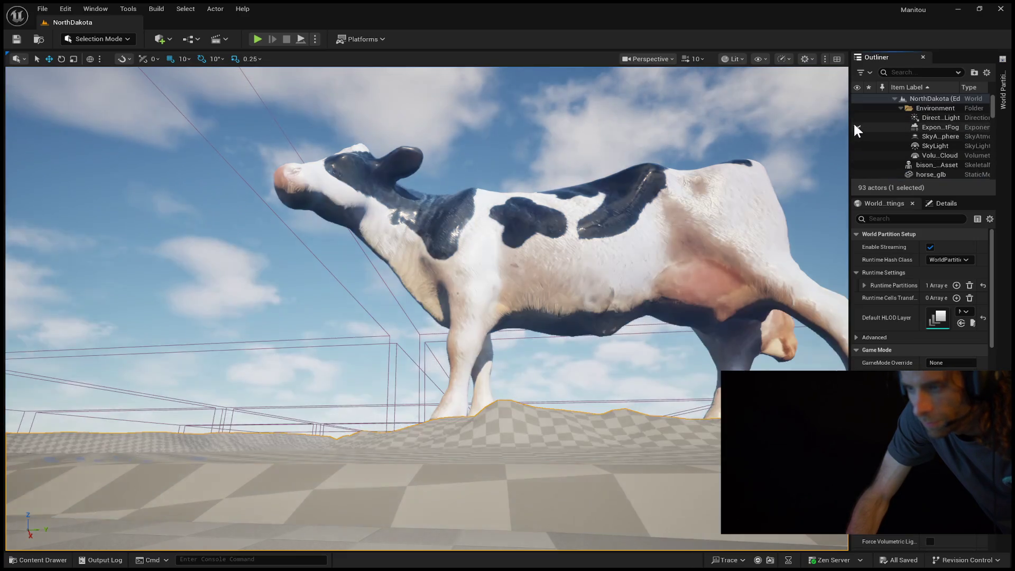
{"action": "left_click", "coordinate": [856, 136]}
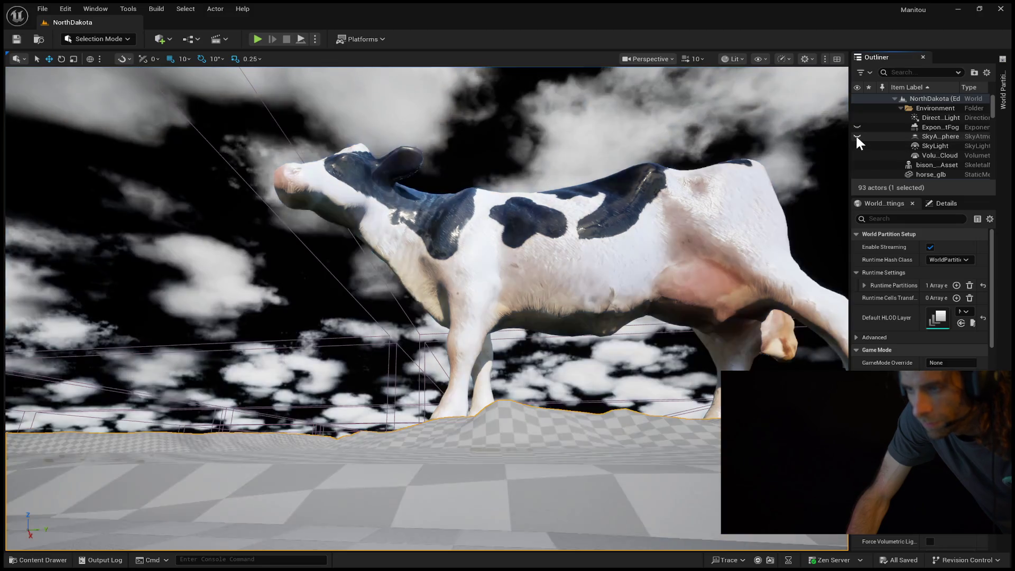
{"action": "left_click", "coordinate": [857, 136]}
{"action": "left_click", "coordinate": [856, 145]}
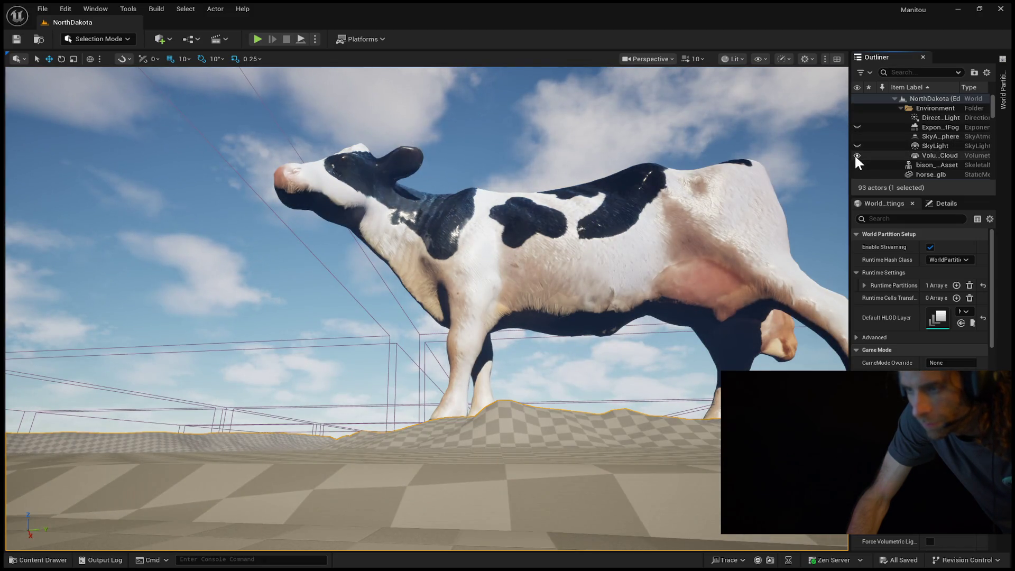
{"action": "left_click_drag", "start_coordinate": [816, 246], "coordinate": [817, 344]}
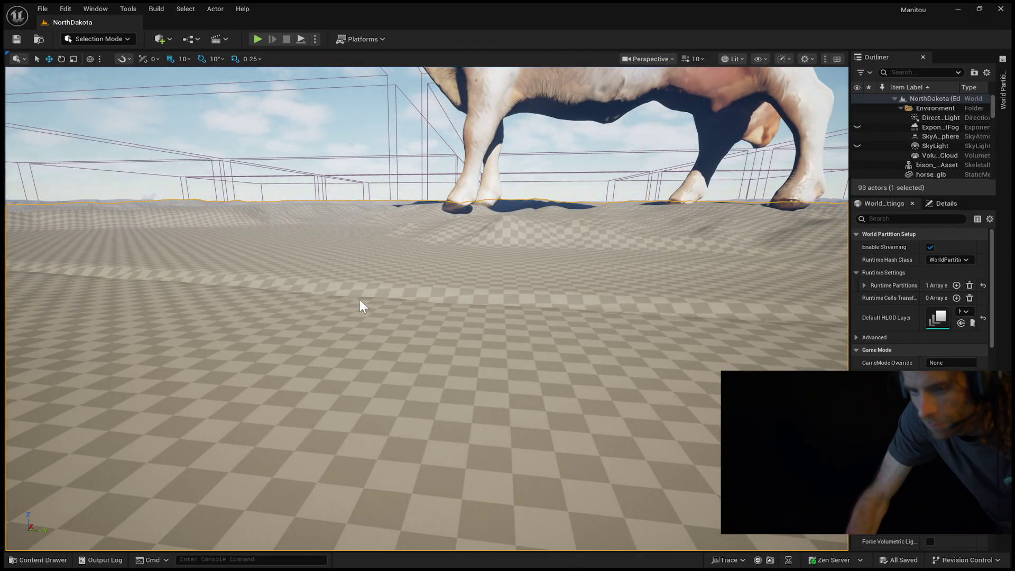
{"action": "key", "text": "alt+p"}
Run the mannequin forward and back across the landscape, then stop play and pull out to a wide view
{"action": "key", "text": "w"}
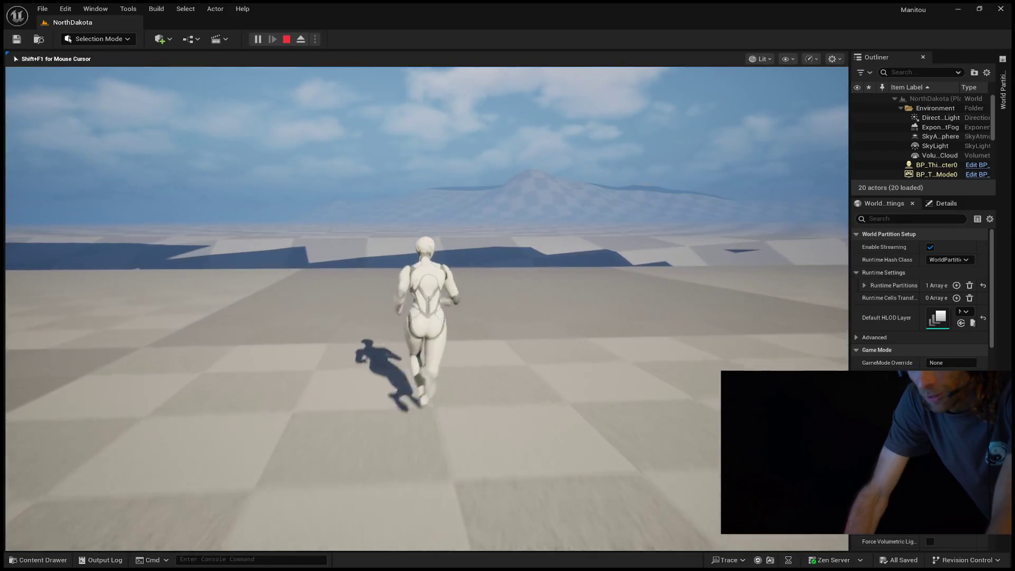
{"action": "key", "text": "s"}
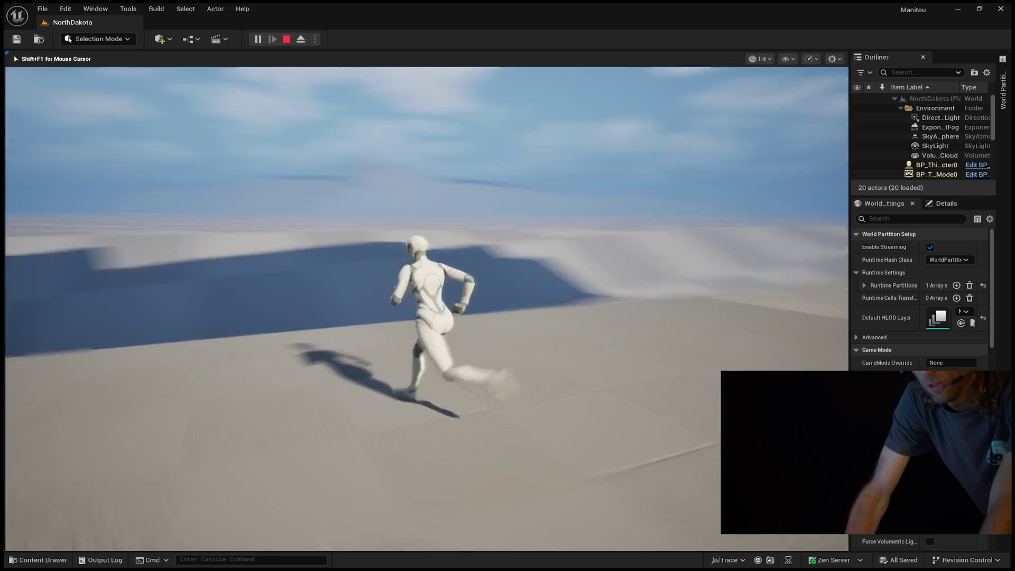
{"action": "key", "text": "w"}
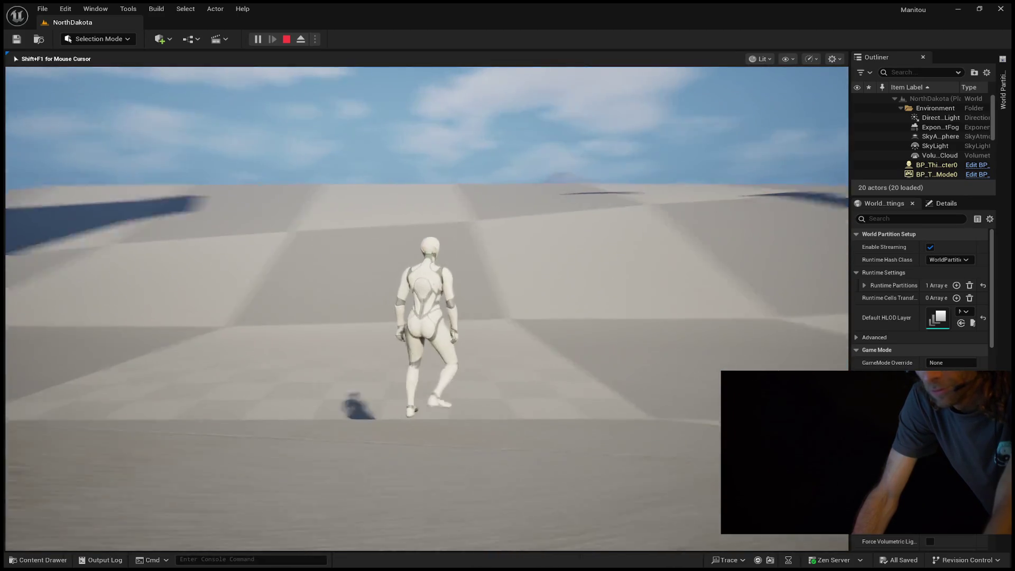
{"action": "key", "text": "Escape"}
{"action": "mouse_move", "coordinate": [796, 253]}
{"action": "left_mouse_down"}
{"action": "mouse_move", "coordinate": [782, 243]}
{"action": "mouse_move", "coordinate": [777, 254]}
{"action": "mouse_move", "coordinate": [656, 254]}
{"action": "left_mouse_up"}
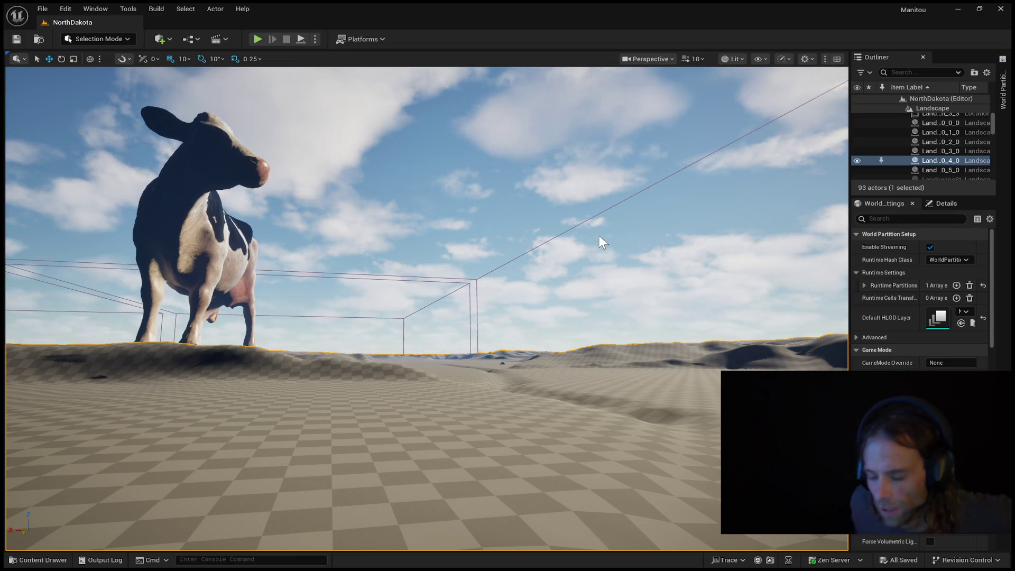
{"action": "mouse_move", "coordinate": [345, 212]}
{"action": "left_mouse_down"}
{"action": "mouse_move", "coordinate": [397, 211]}
{"action": "mouse_move", "coordinate": [397, 159]}
{"action": "mouse_move", "coordinate": [398, 264]}
{"action": "mouse_move", "coordinate": [317, 254]}
{"action": "mouse_move", "coordinate": [344, 238]}
{"action": "mouse_move", "coordinate": [344, 275]}
{"action": "mouse_move", "coordinate": [344, 201]}
{"action": "mouse_move", "coordinate": [480, 299]}
{"action": "left_mouse_up"}
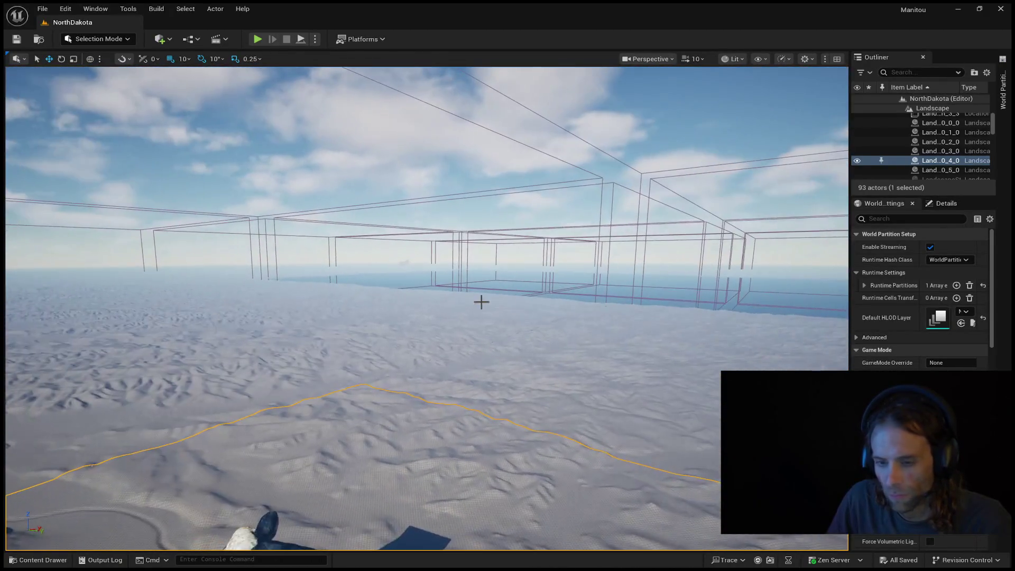
Jump the camera to a World Partition grid tile beside the horse on the dunes, then enter Landscape mode
{"action": "left_click", "coordinate": [1004, 106]}
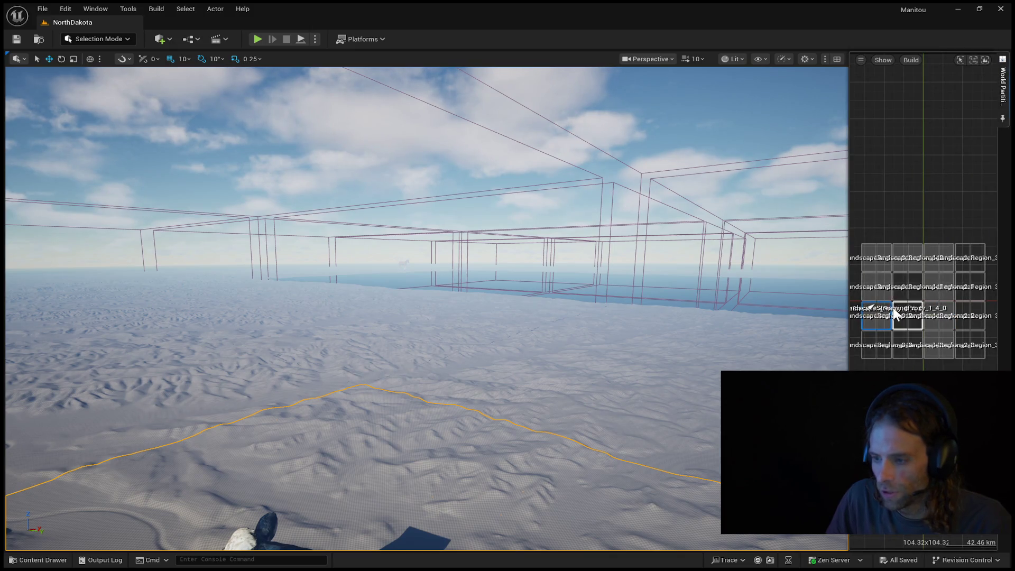
{"action": "double_click", "coordinate": [915, 252]}
{"action": "mouse_move", "coordinate": [750, 258]}
{"action": "left_mouse_down"}
{"action": "mouse_move", "coordinate": [749, 201]}
{"action": "mouse_move", "coordinate": [779, 196]}
{"action": "mouse_move", "coordinate": [755, 140]}
{"action": "mouse_move", "coordinate": [789, 131]}
{"action": "mouse_move", "coordinate": [793, 160]}
{"action": "mouse_move", "coordinate": [810, 165]}
{"action": "mouse_move", "coordinate": [789, 165]}
{"action": "left_mouse_up"}
{"action": "left_click_drag", "start_coordinate": [603, 286], "coordinate": [618, 286]}
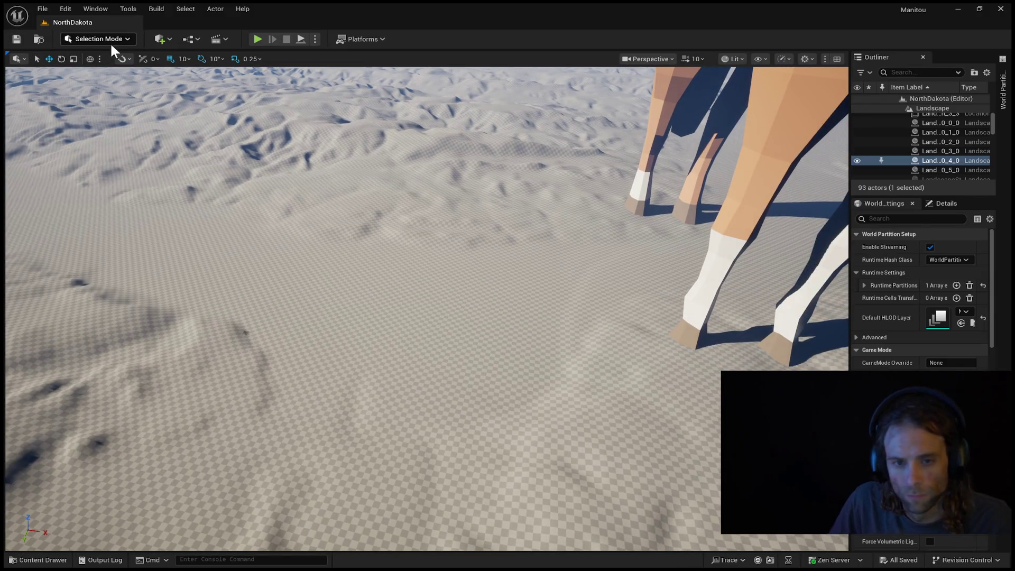
{"action": "key", "text": "shift+2"}
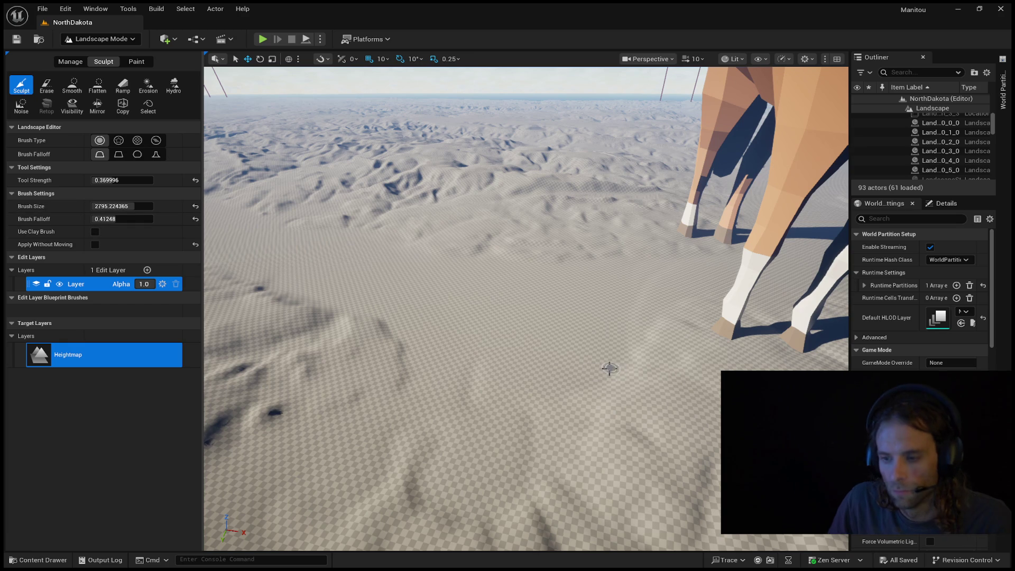
Look around the dunes near the horse's legs and toward the terrain and partition boxes ahead
{"action": "left_click_drag", "start_coordinate": [568, 353], "coordinate": [544, 333]}
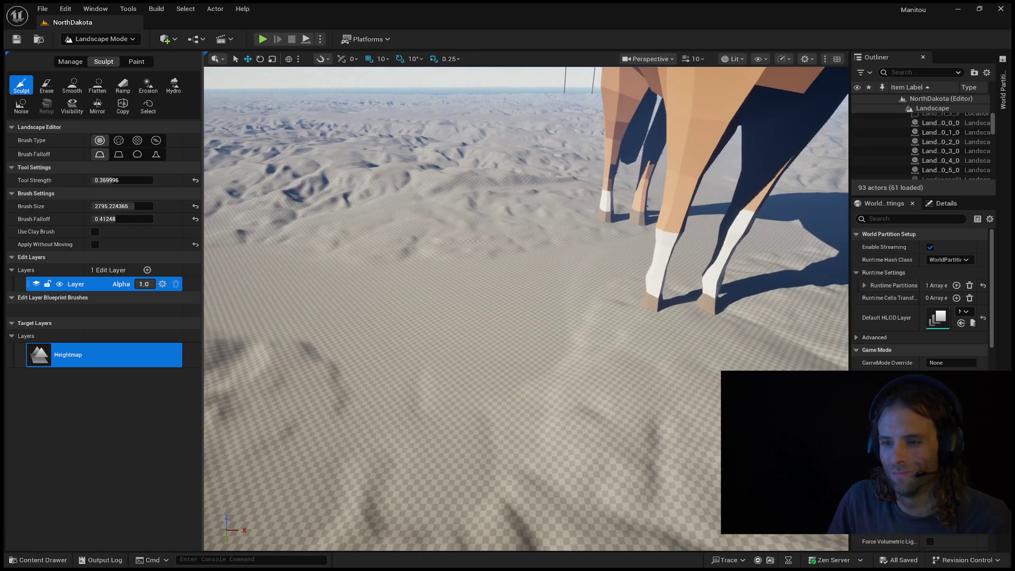
{"action": "scroll", "coordinate": [258, 369], "scroll_direction": "up", "scroll_amount": 2}
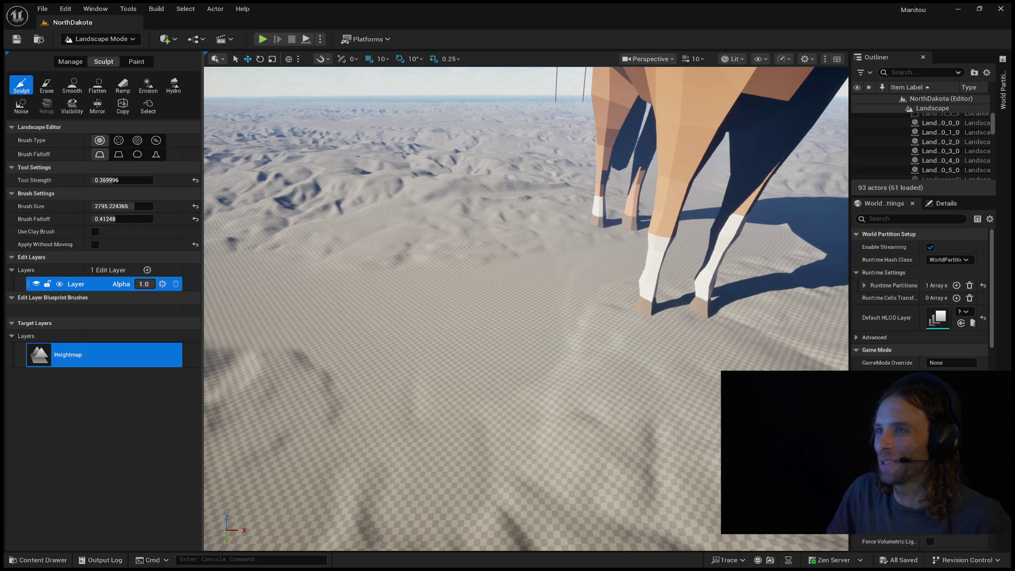
{"action": "left_click_drag", "start_coordinate": [258, 368], "coordinate": [259, 343]}
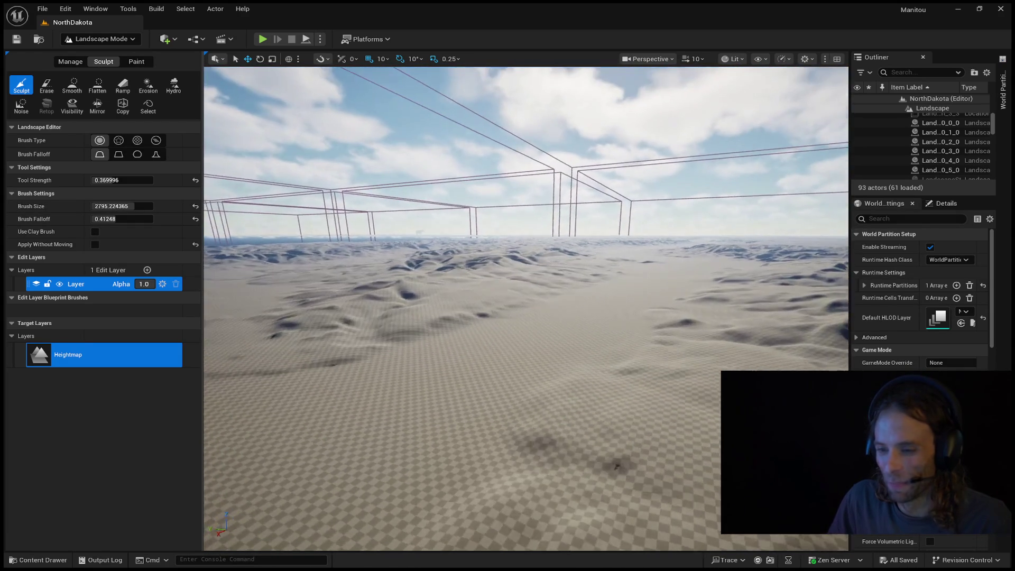
{"action": "left_click_drag", "start_coordinate": [260, 344], "coordinate": [233, 344]}
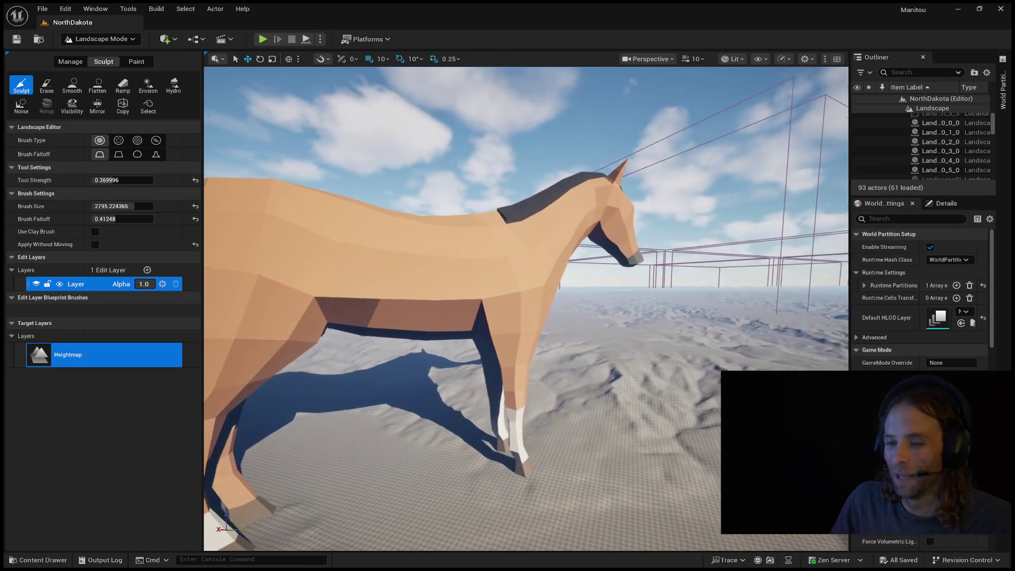
{"action": "mouse_move", "coordinate": [526, 307]}
{"action": "left_mouse_down"}
{"action": "mouse_move", "coordinate": [598, 307]}
{"action": "mouse_move", "coordinate": [613, 322]}
{"action": "left_mouse_up"}
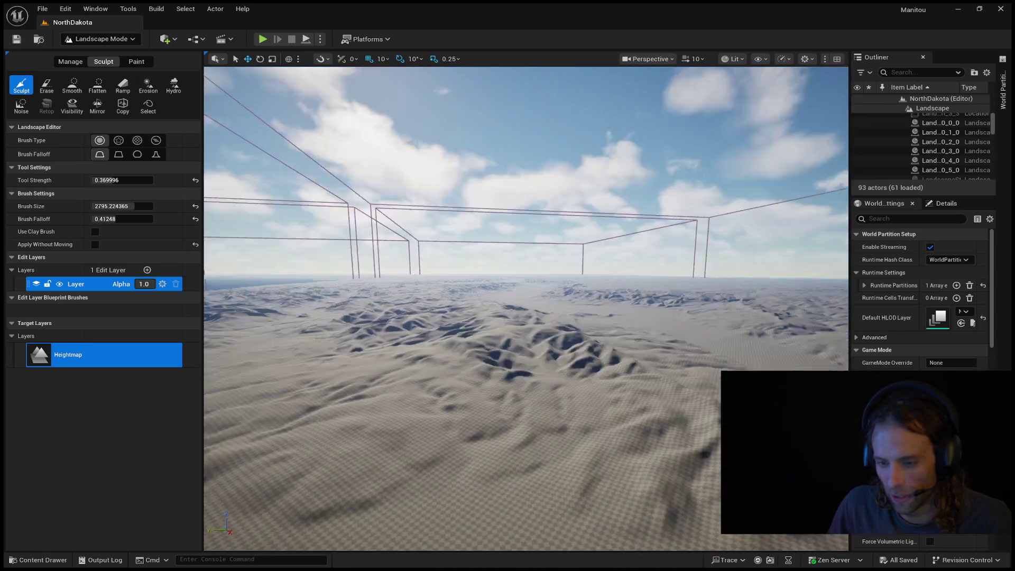
{"action": "mouse_move", "coordinate": [526, 307]}
{"action": "left_mouse_down"}
{"action": "mouse_move", "coordinate": [526, 370]}
{"action": "mouse_move", "coordinate": [526, 265]}
{"action": "mouse_move", "coordinate": [521, 428]}
{"action": "mouse_move", "coordinate": [521, 386]}
{"action": "mouse_move", "coordinate": [787, 307]}
{"action": "left_mouse_up"}
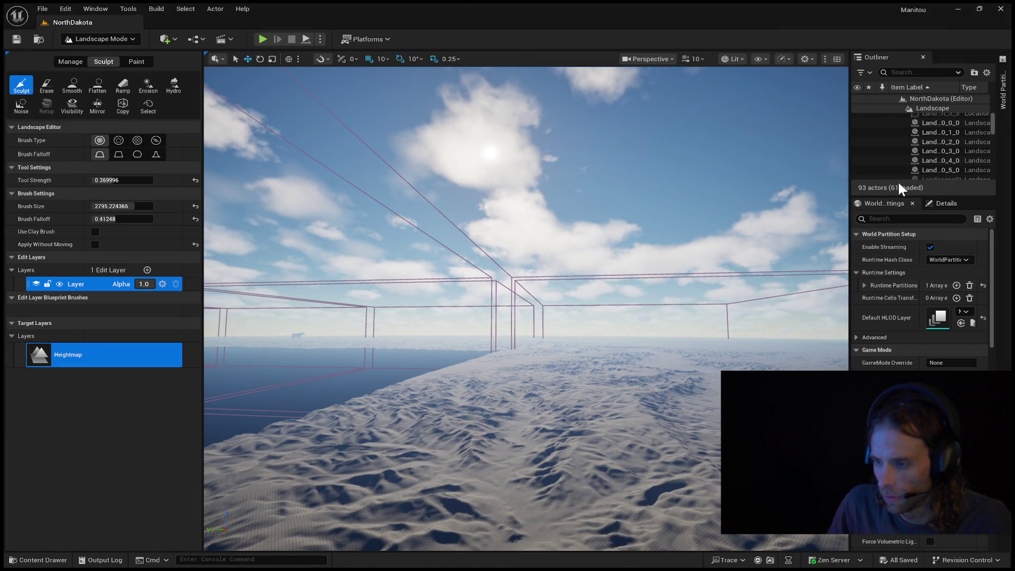
Fly forward over the landscape among the cell boundary boxes and reopen the World Partition grid
{"action": "left_click", "coordinate": [998, 105]}
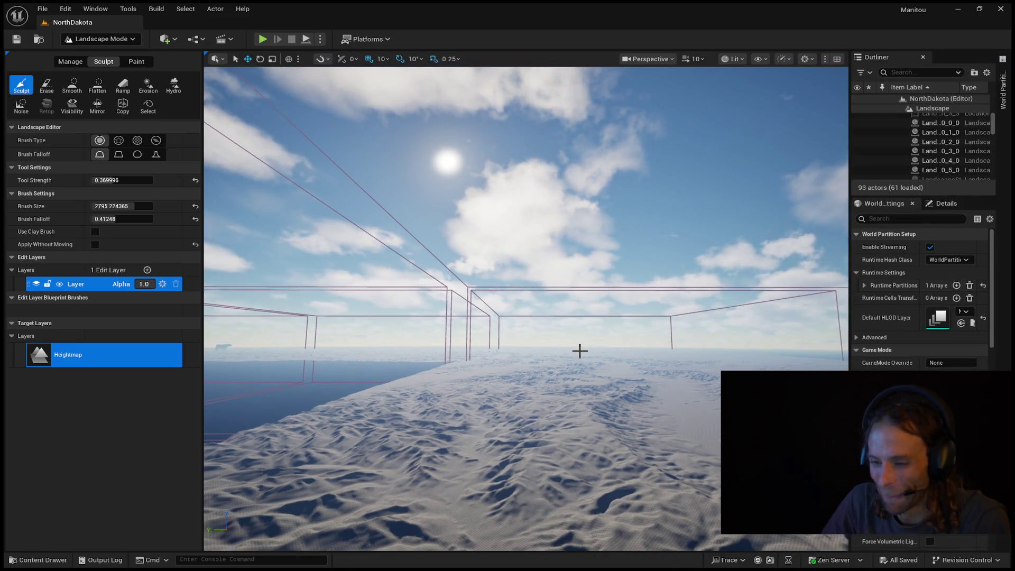
{"action": "key", "text": "w"}
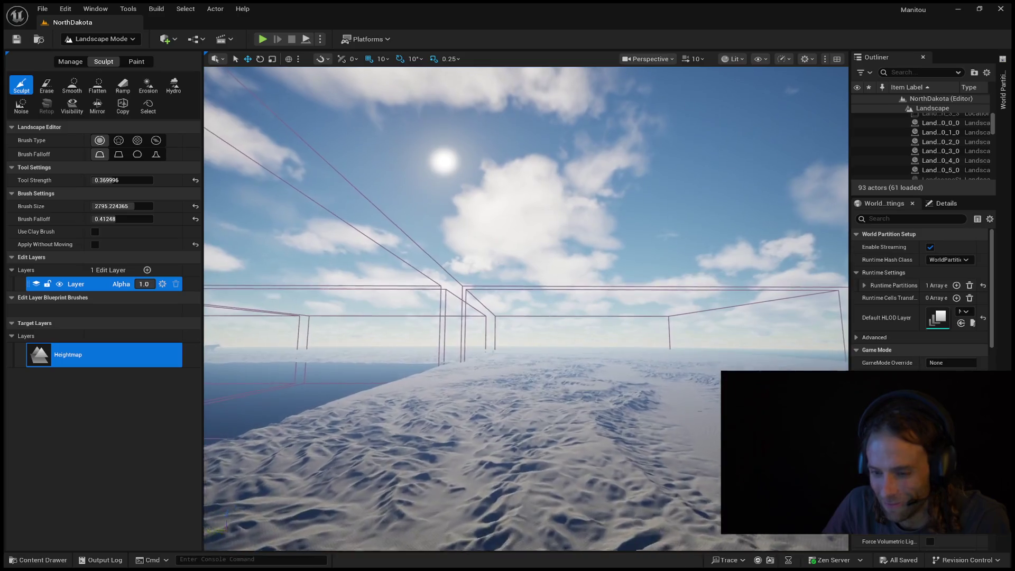
{"action": "key", "text": "w"}
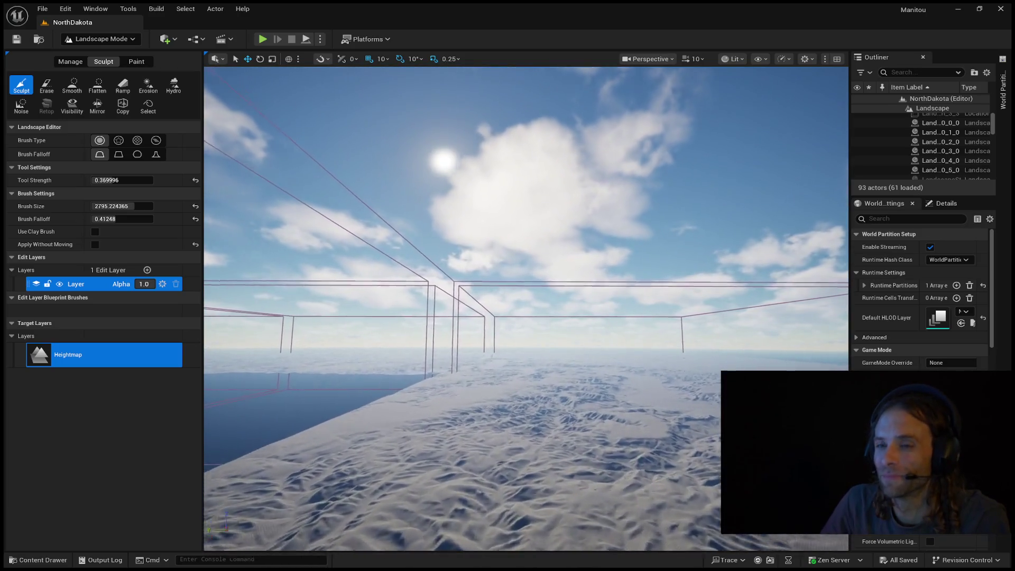
{"action": "key", "text": "w"}
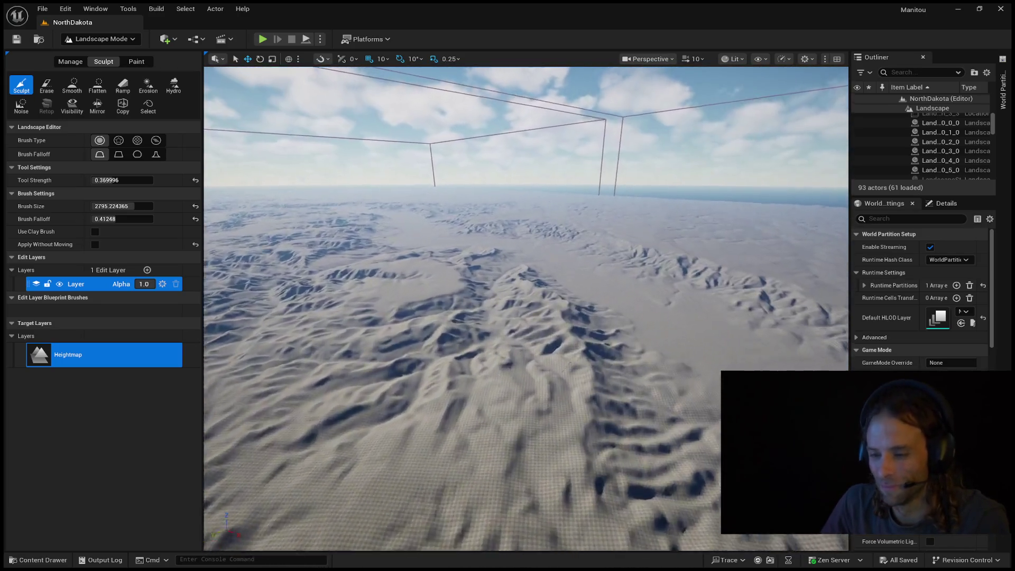
{"action": "key", "text": "w"}
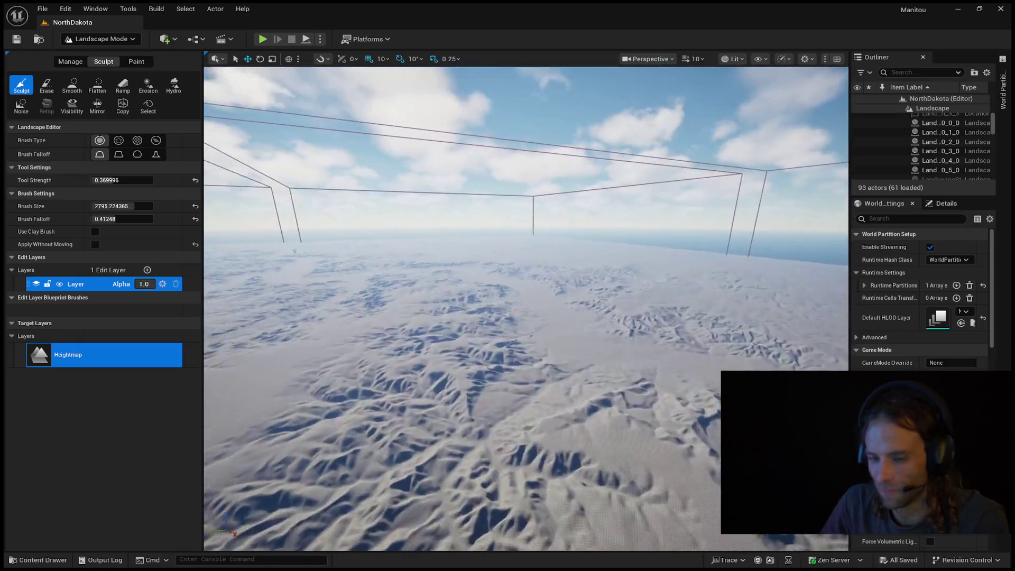
{"action": "key", "text": "w"}
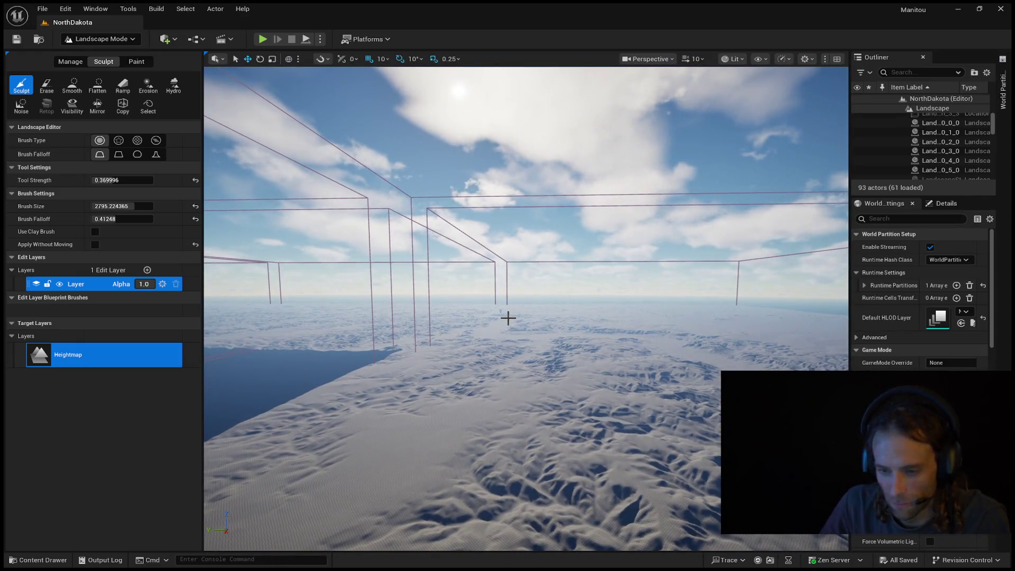
{"action": "left_click", "coordinate": [1006, 91]}
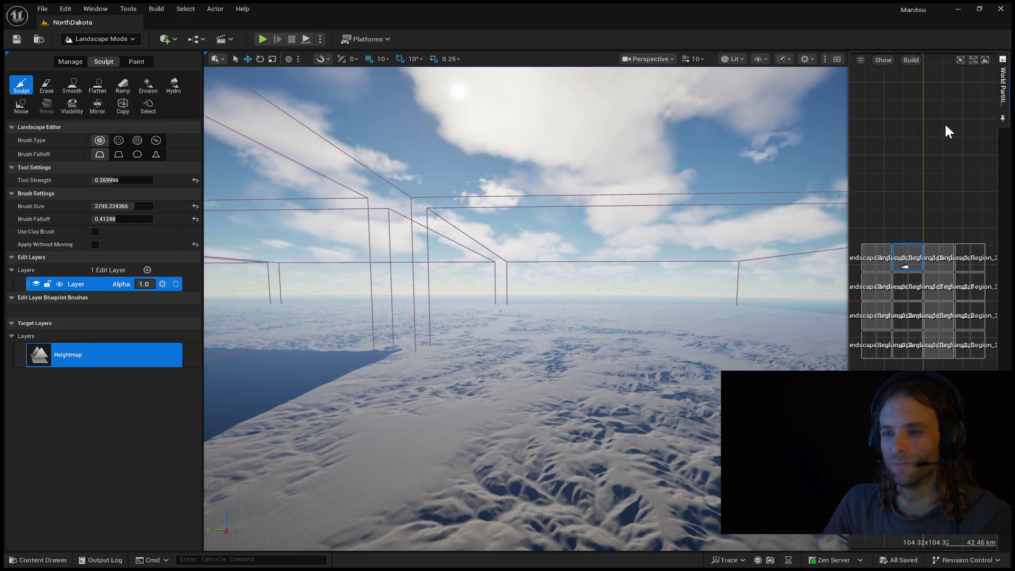
Close the region grid and fly the camera up to the horse, centring it in view
{"action": "right_click", "coordinate": [810, 223]}
{"action": "key", "text": "w"}
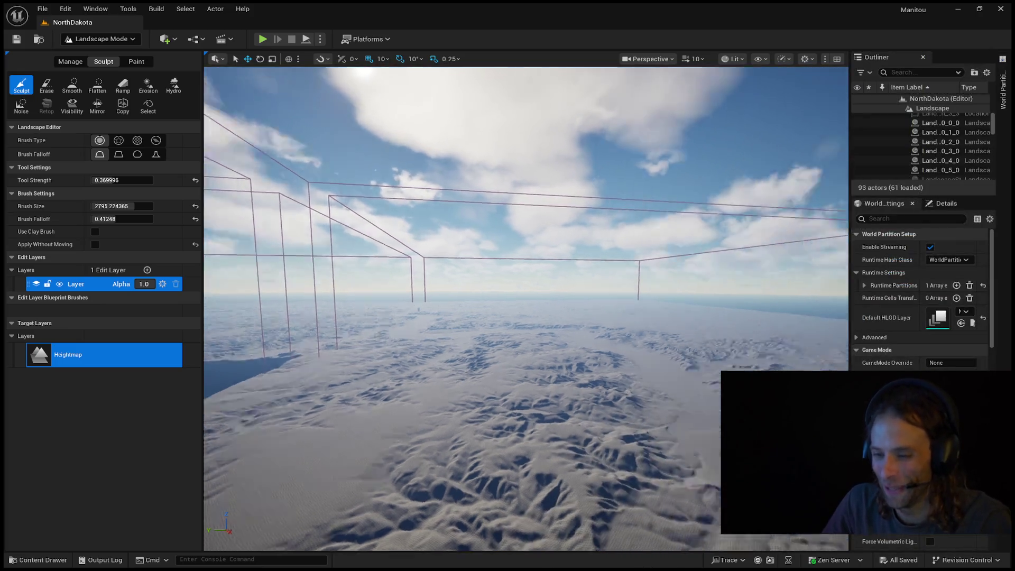
{"action": "key", "text": "w"}
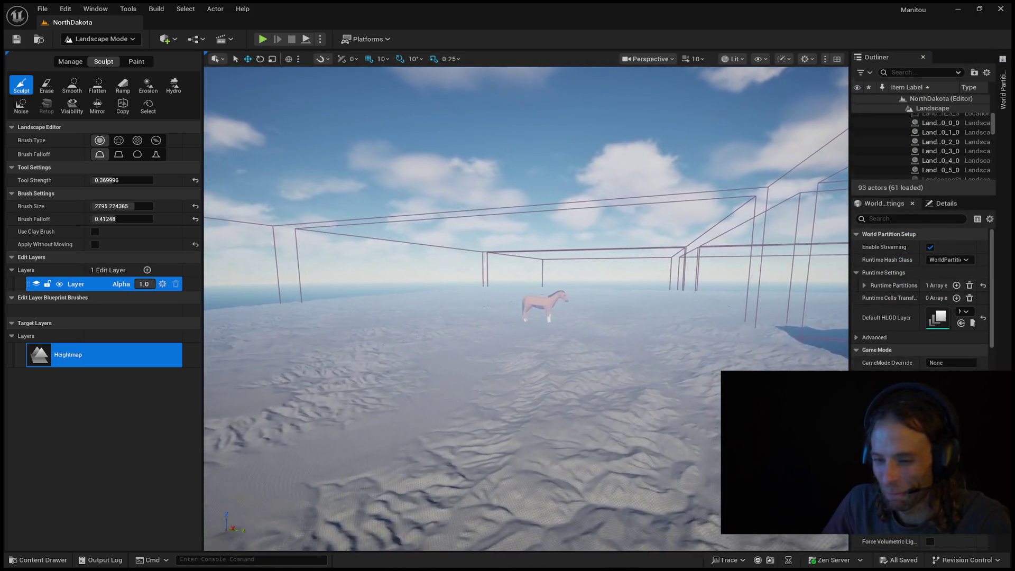
{"action": "key", "text": "w"}
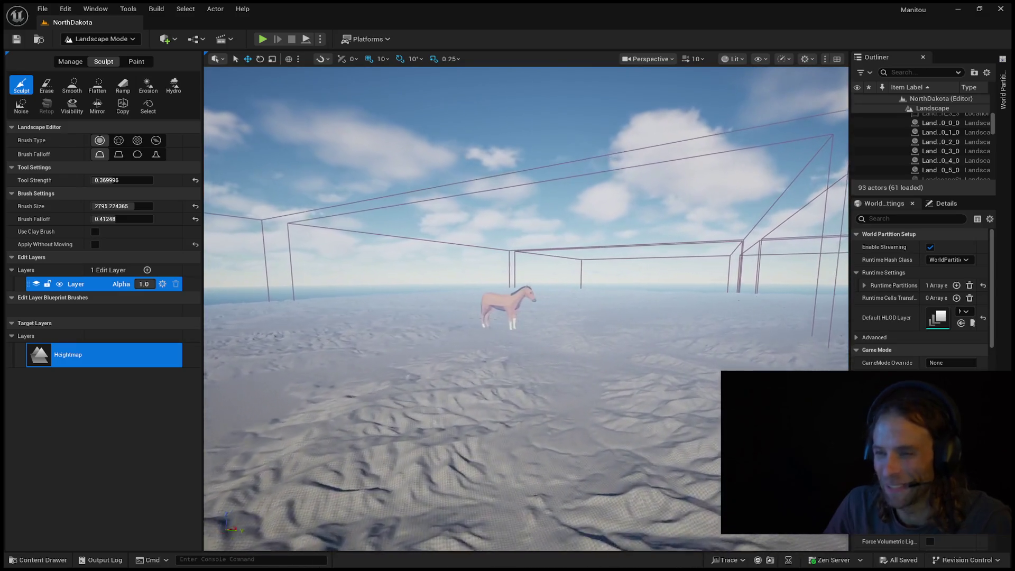
{"action": "key", "text": "w"}
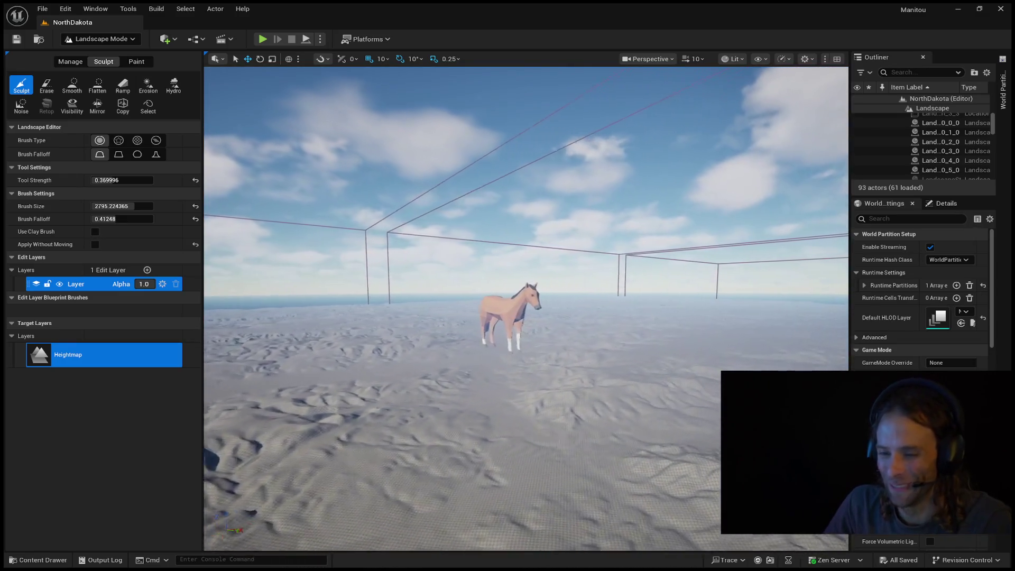
{"action": "key", "text": "w"}
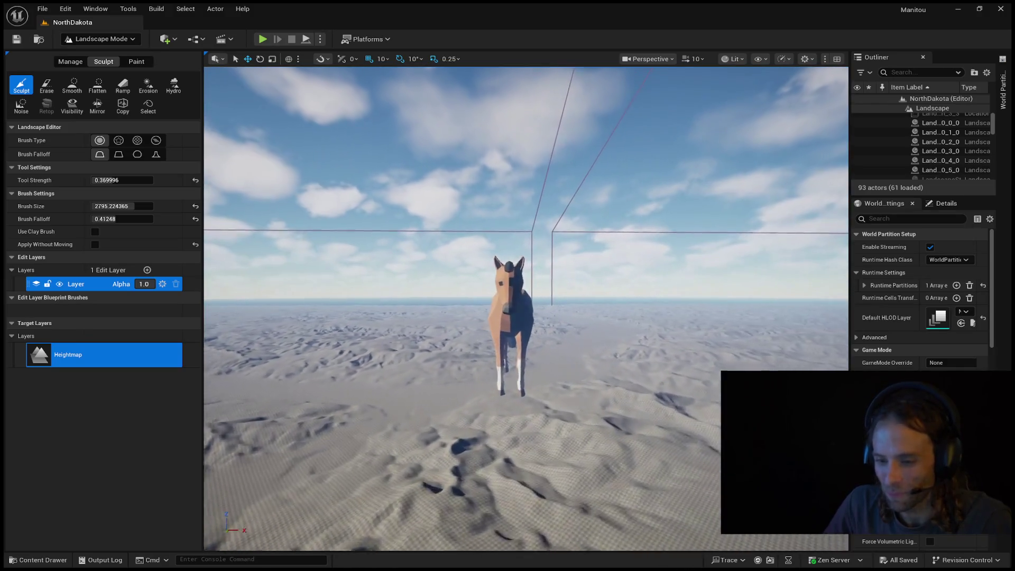
Circle the horse, pull back toward the horizon, and reopen the World Partition region grid
{"action": "key", "text": "w"}
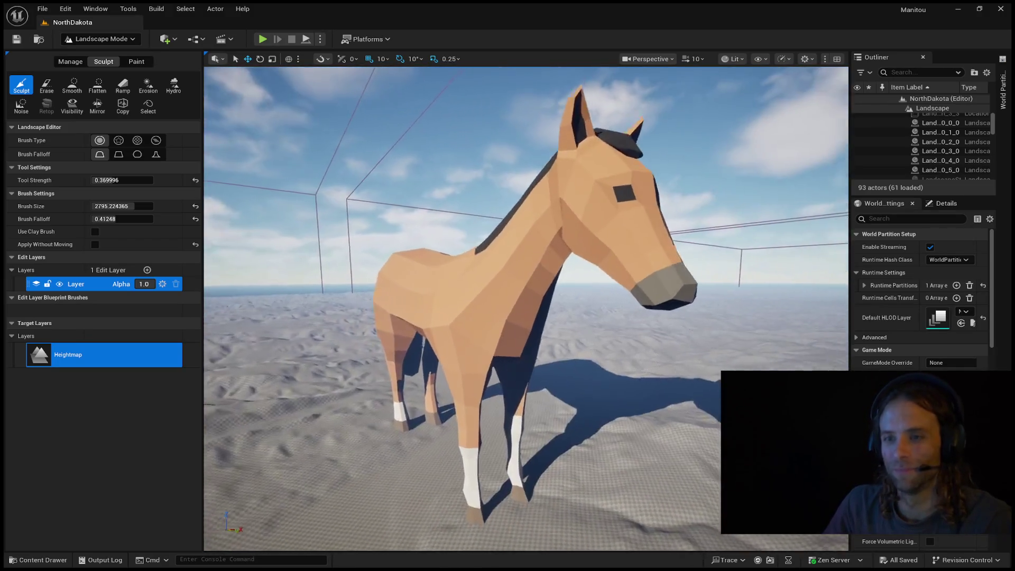
{"action": "key", "text": "s"}
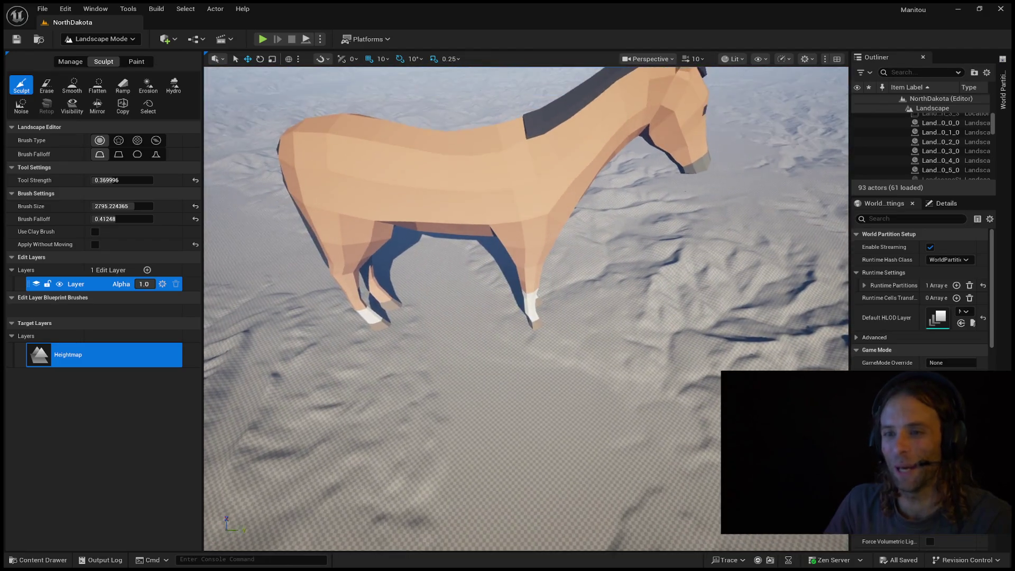
{"action": "key", "text": "s"}
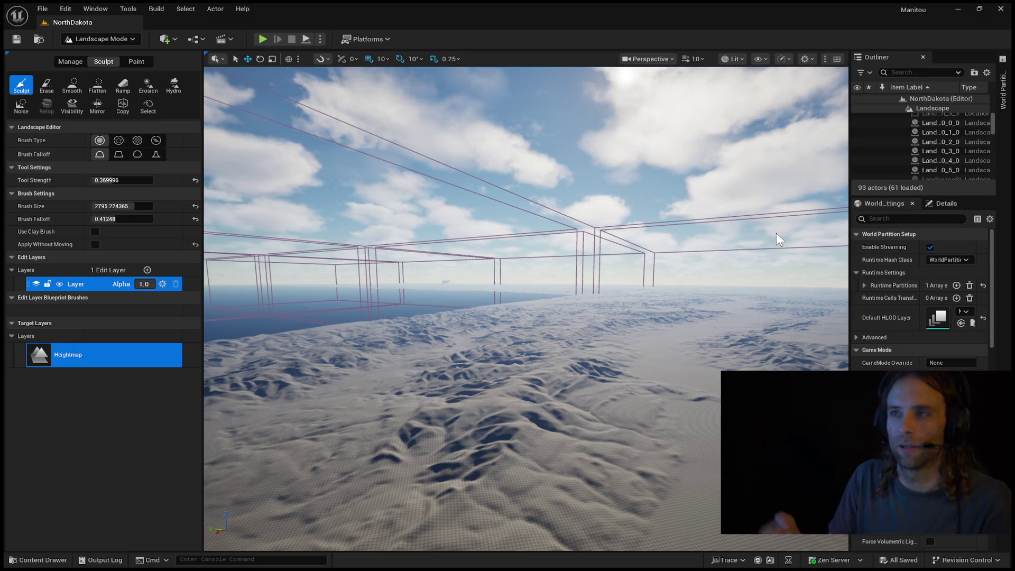
{"action": "mouse_move", "coordinate": [526, 370]}
{"action": "left_mouse_down"}
{"action": "mouse_move", "coordinate": [566, 357]}
{"action": "mouse_move", "coordinate": [561, 372]}
{"action": "left_mouse_up"}
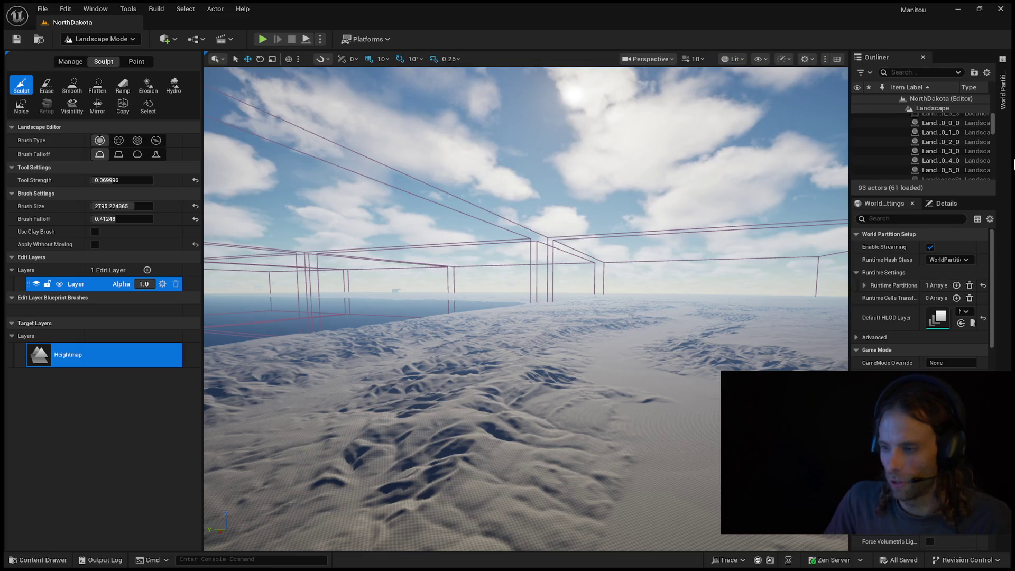
{"action": "left_click", "coordinate": [1004, 106]}
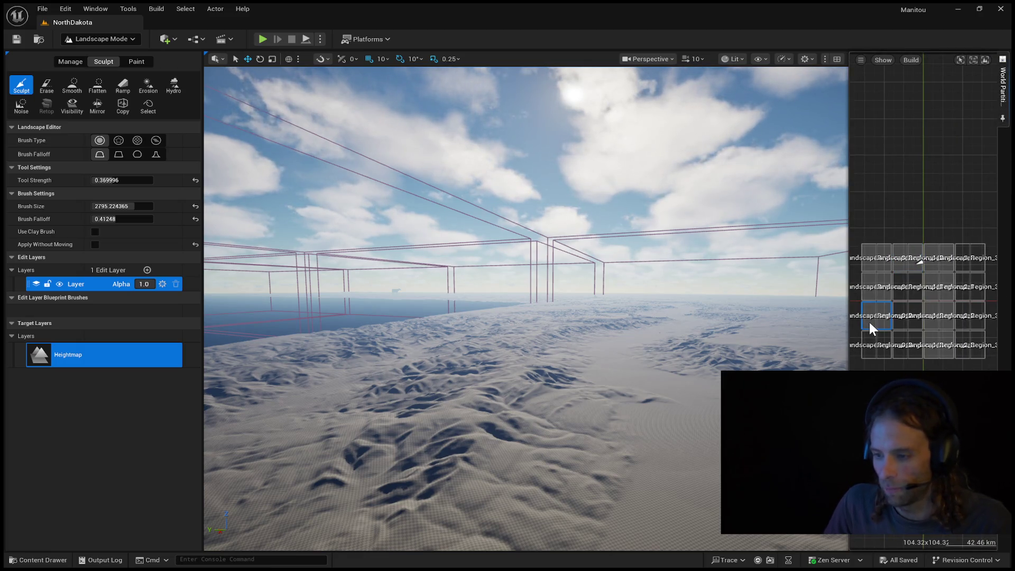
Jump the view to a chosen World Partition region cell and start Play In Editor there
{"action": "double_click", "coordinate": [871, 320]}
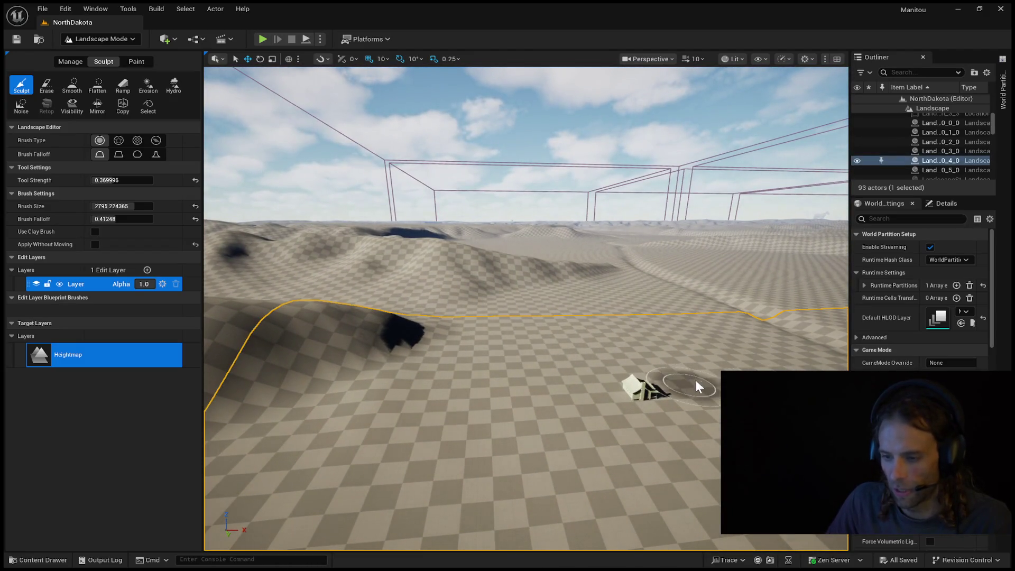
{"action": "key", "text": "alt+p"}
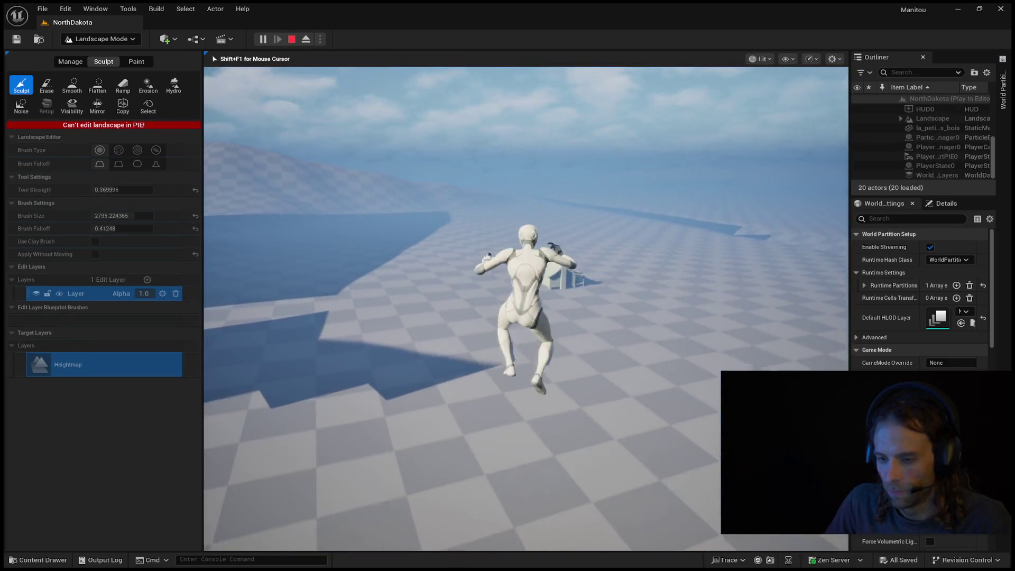
End the NorthDakota play session with Esc and return to the editor viewport
{"action": "key", "text": "Escape"}
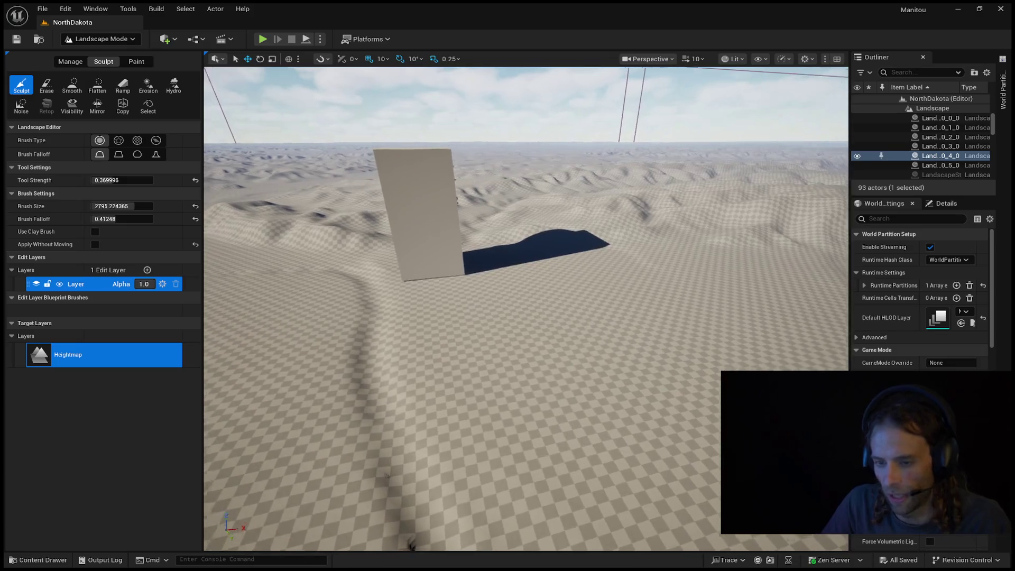
Fly past the wall over the landscape toward the cell boundary lines and the horse
{"action": "key", "text": "w"}
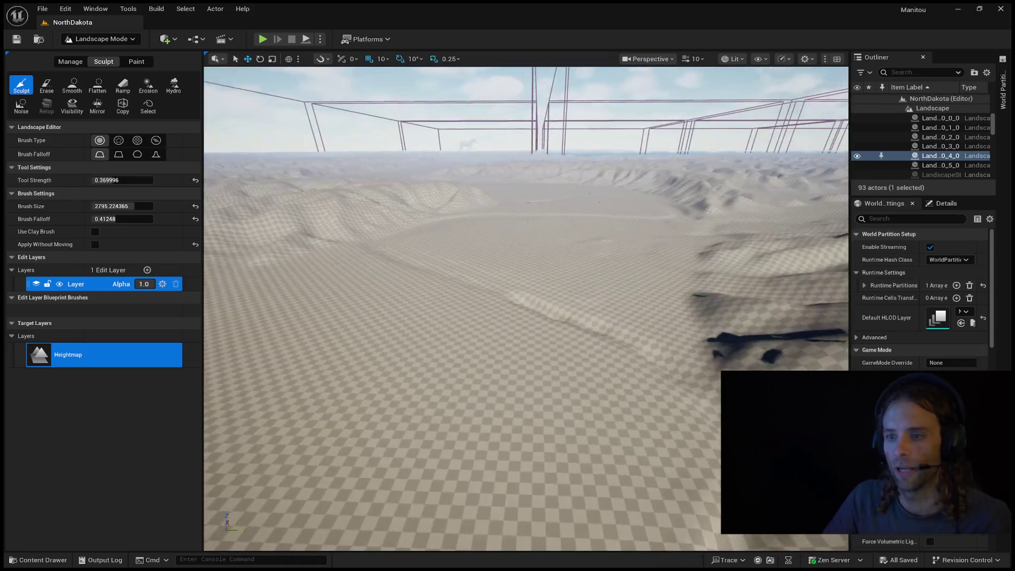
{"action": "key", "text": "w"}
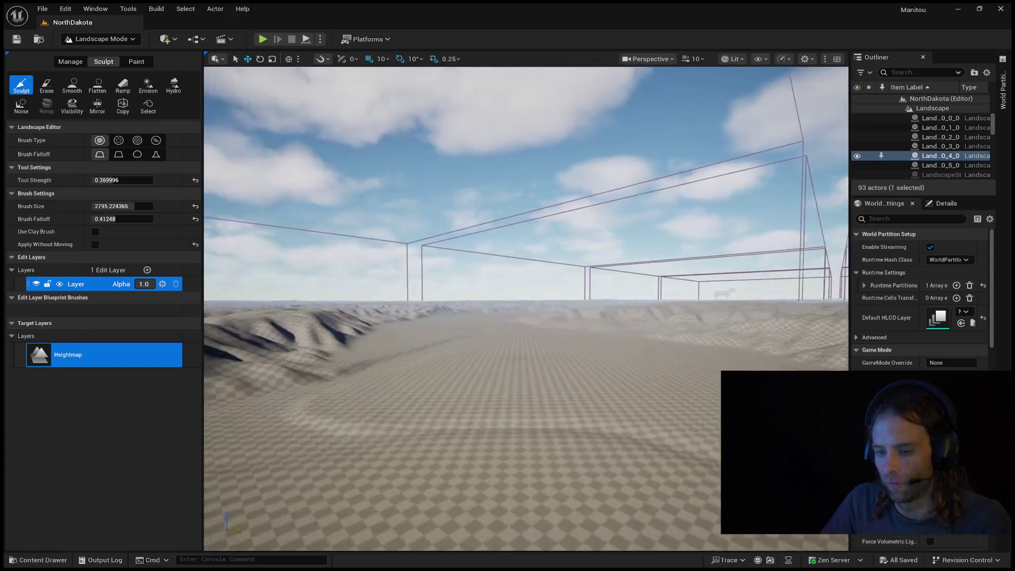
{"action": "key", "text": "w"}
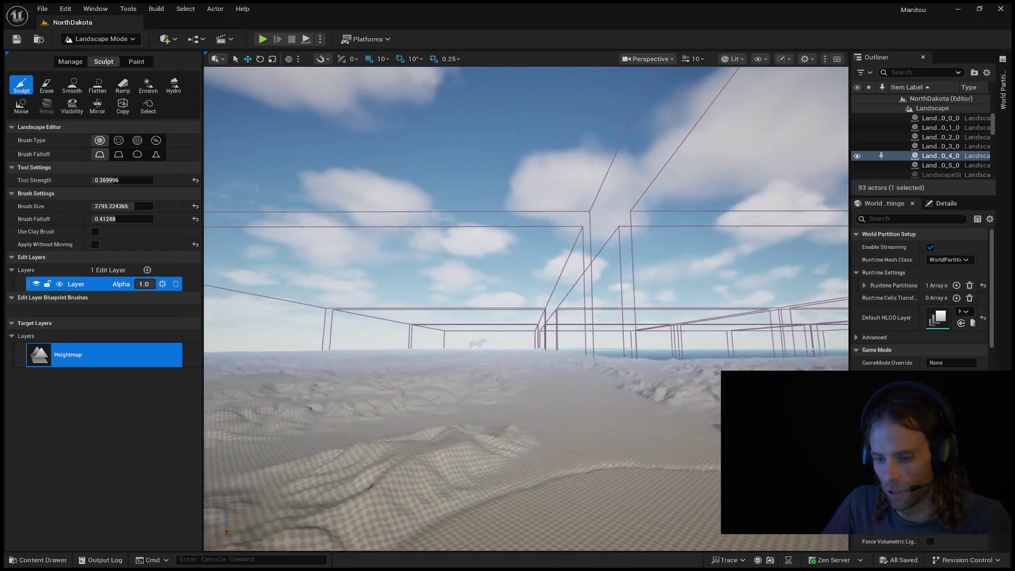
{"action": "key", "text": "w"}
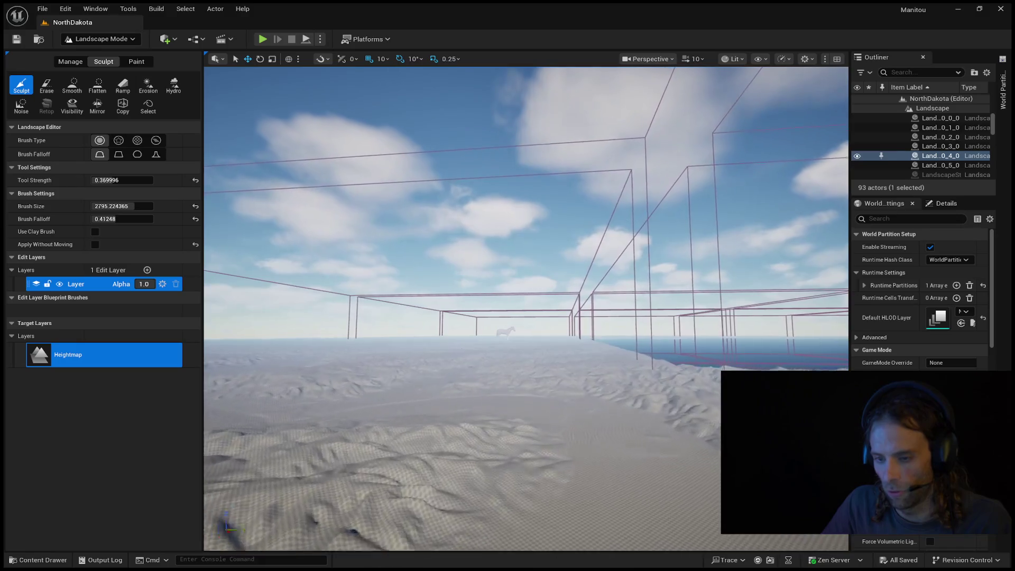
{"action": "key", "text": "w"}
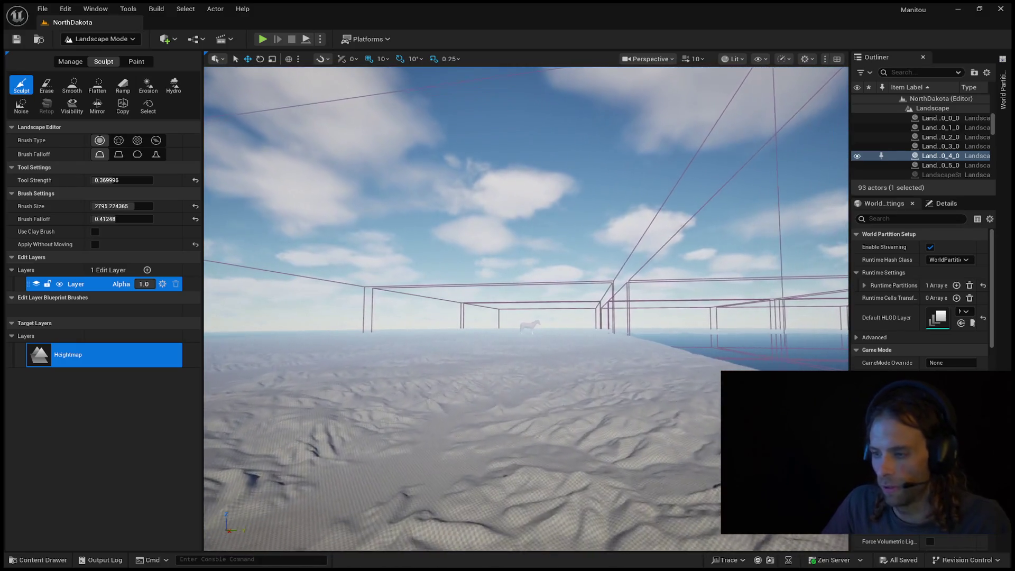
{"action": "key", "text": "w"}
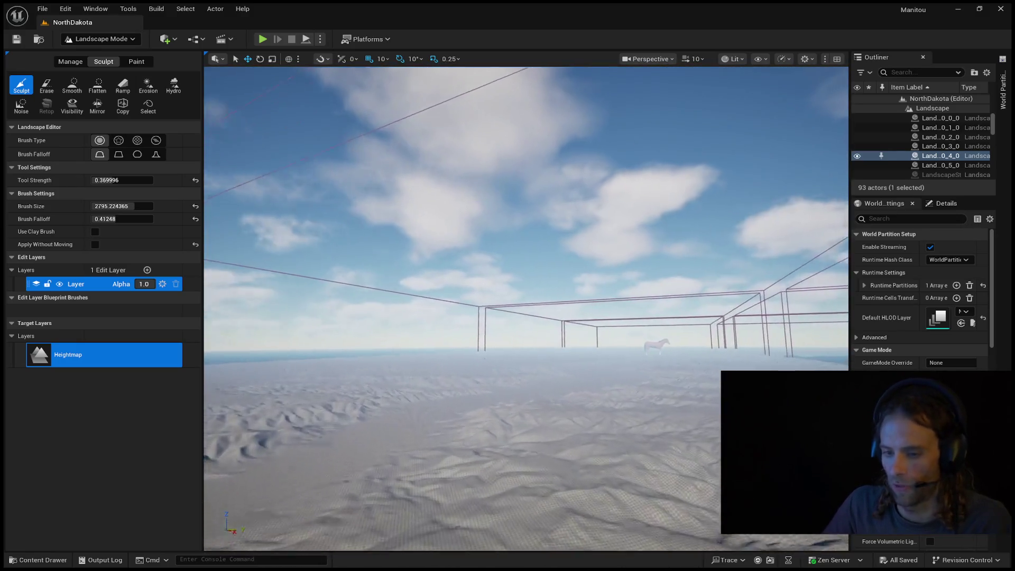
{"action": "key", "text": "w"}
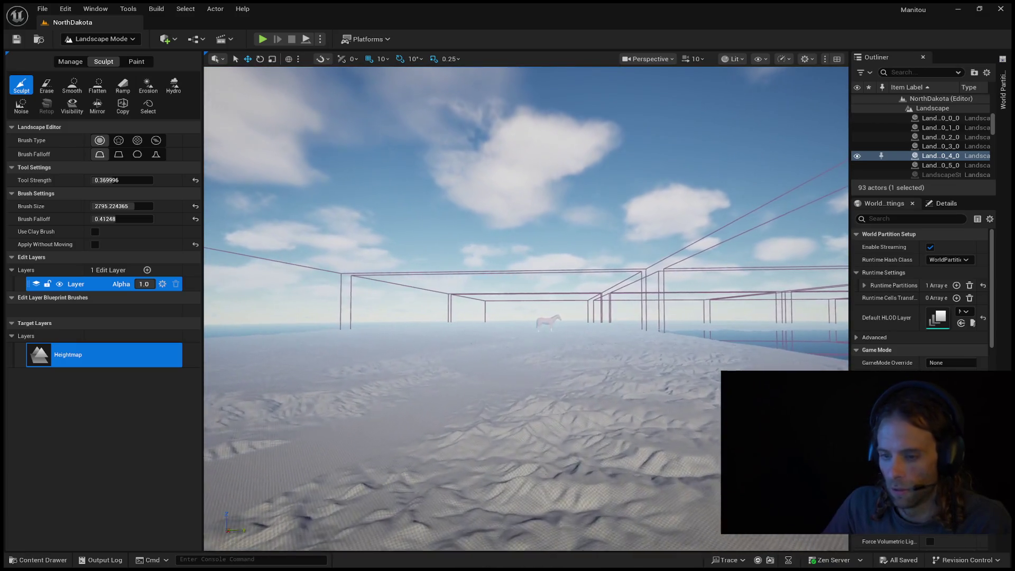
{"action": "key", "text": "w"}
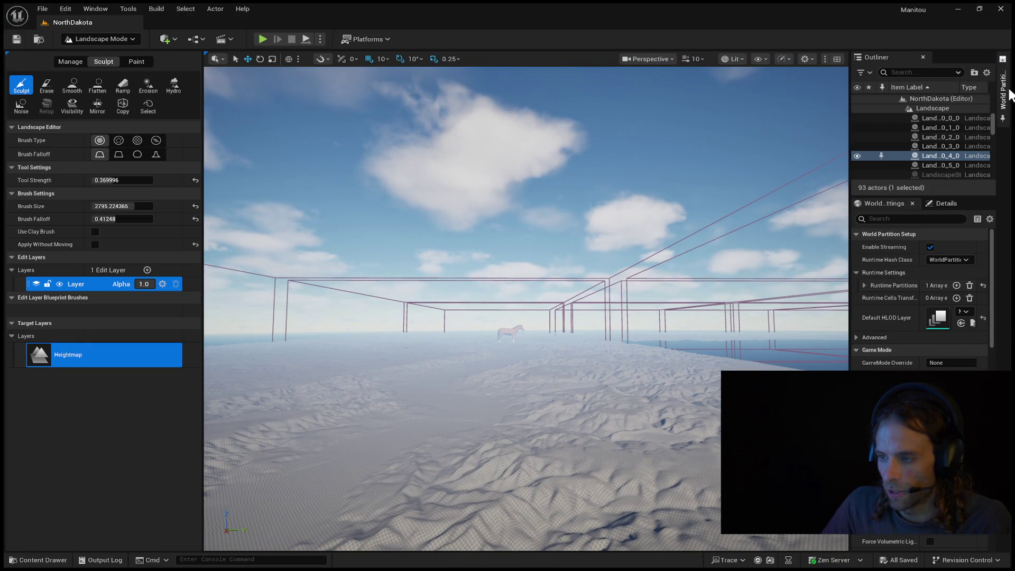
Pick a landscape cell on the World Partition grid map and jump the view to it
{"action": "left_click", "coordinate": [1004, 95]}
{"action": "left_click", "coordinate": [941, 264]}
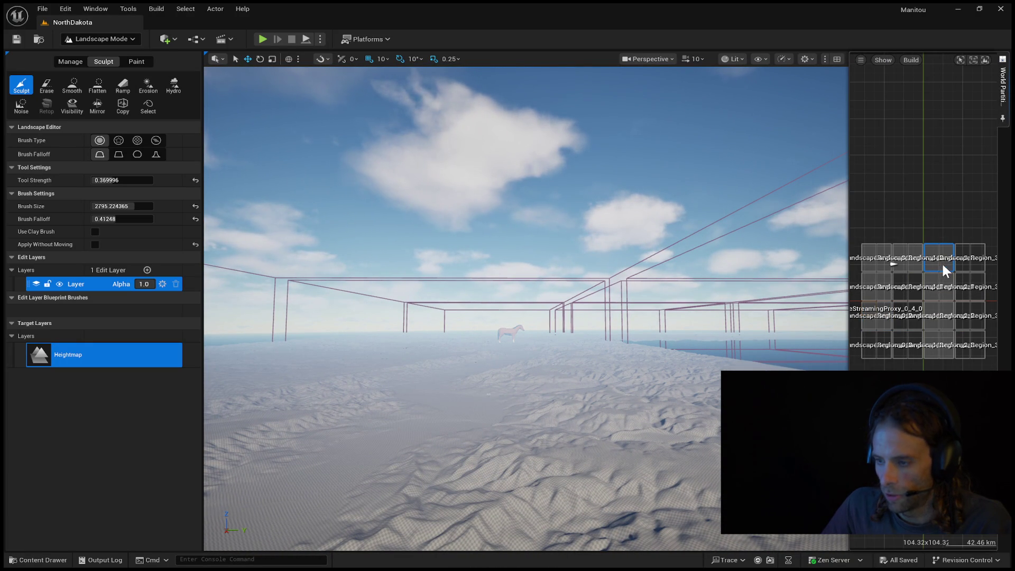
{"action": "double_click", "coordinate": [922, 366]}
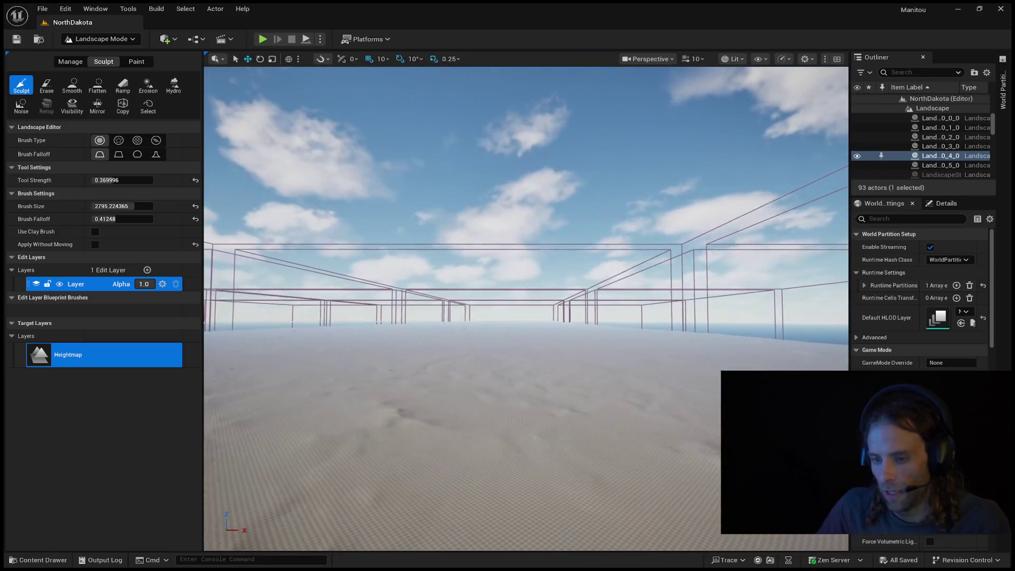
Fly over the tile, looking down at the rippled sand and up at the outlined tile bounds
{"action": "left_click_drag", "start_coordinate": [535, 326], "coordinate": [527, 327]}
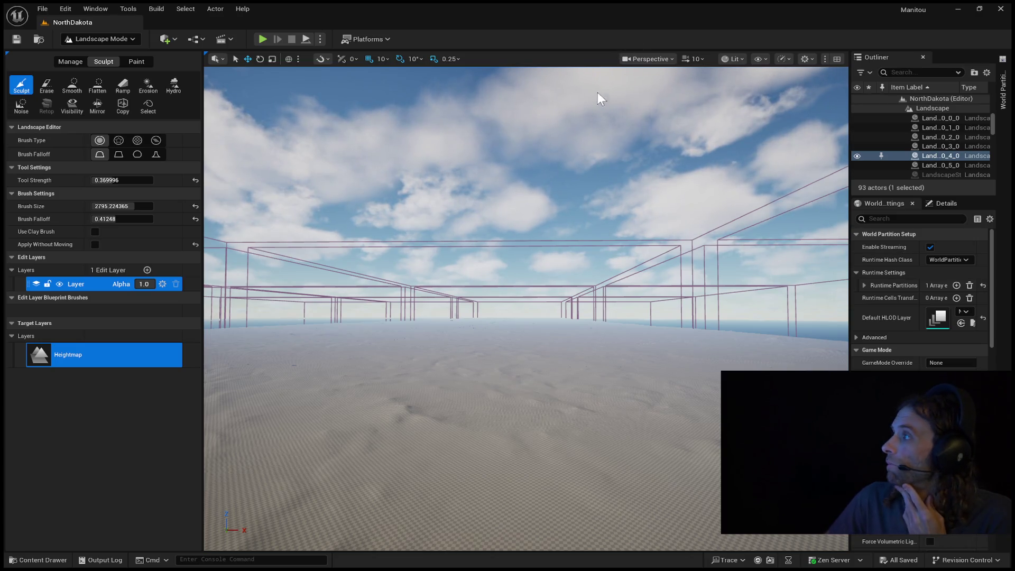
{"action": "key", "text": "w"}
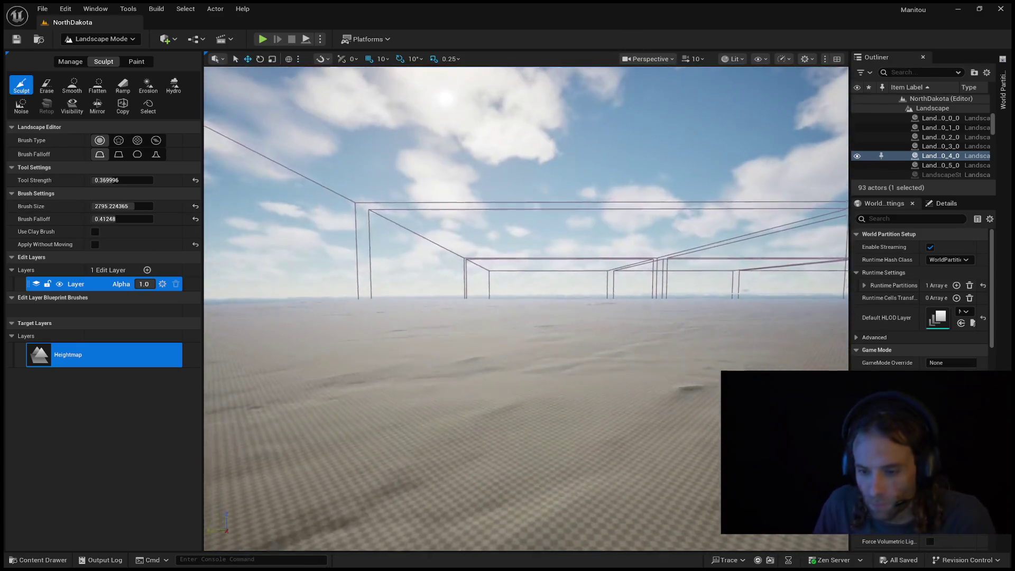
{"action": "key", "text": "w"}
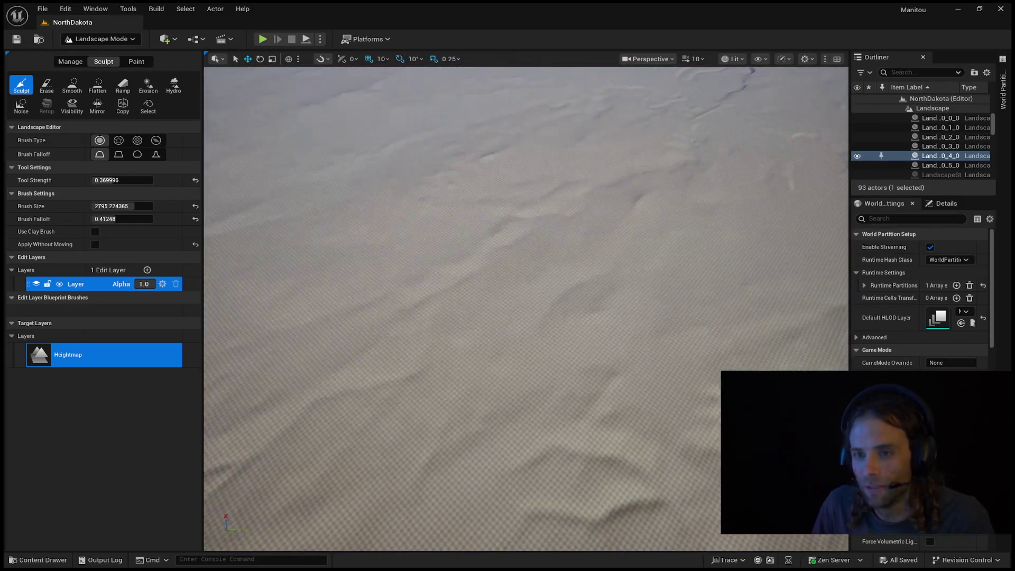
{"action": "key", "text": "w"}
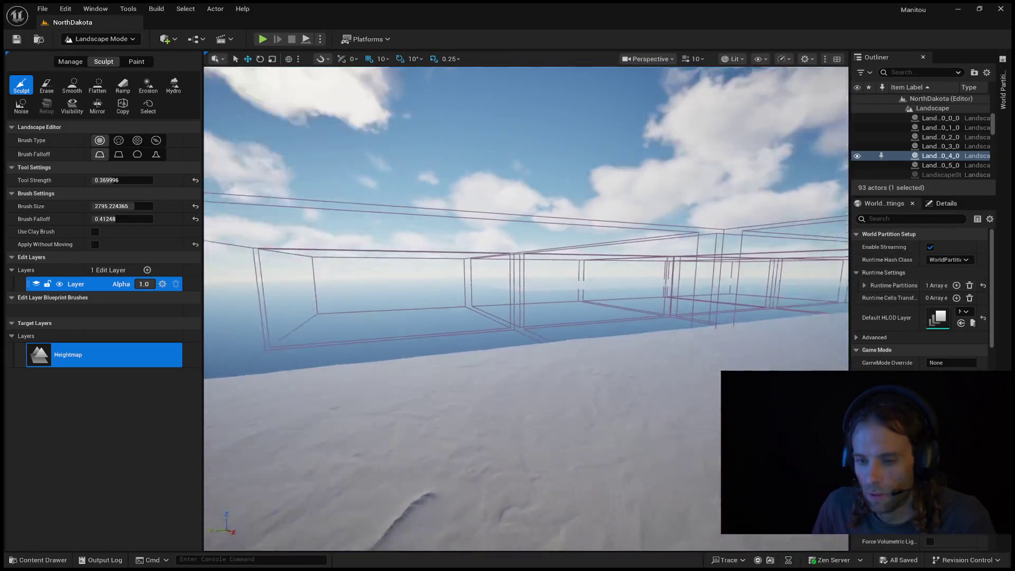
{"action": "key", "text": "w"}
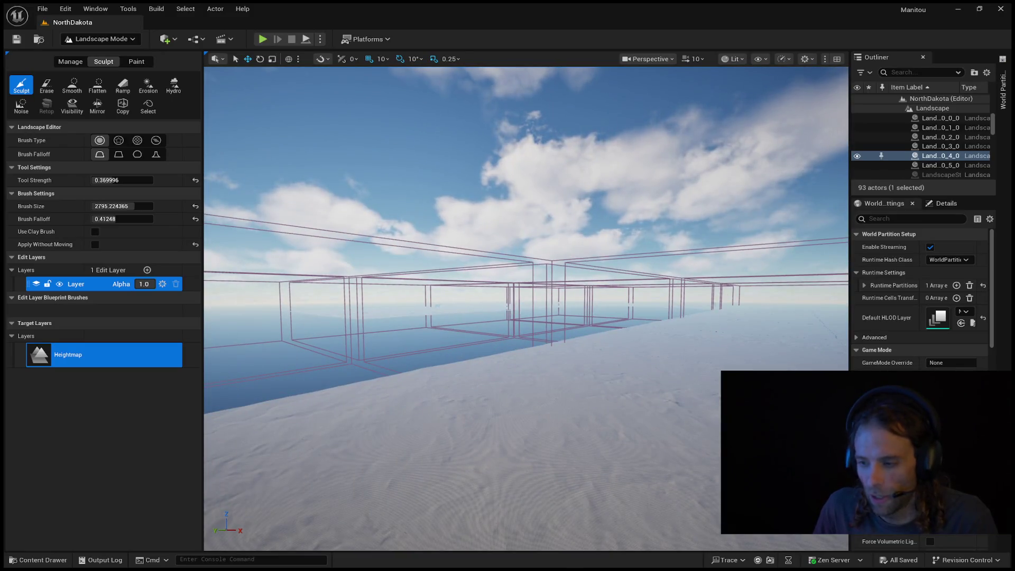
Jump to another World Partition grid cell and zoom in and out on its winding ridge and eroded ground
{"action": "left_click", "coordinate": [1003, 89]}
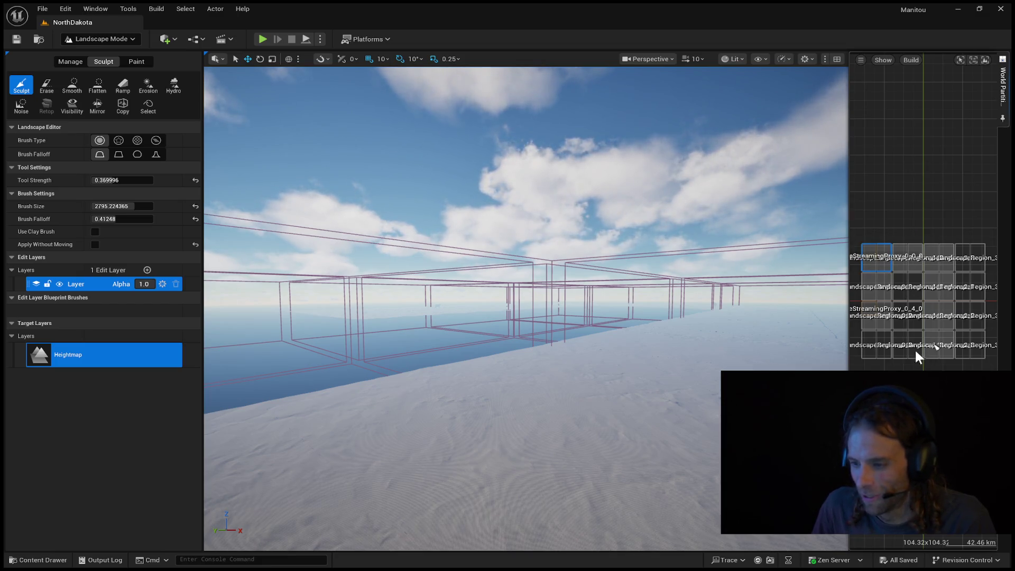
{"action": "double_click", "coordinate": [914, 351]}
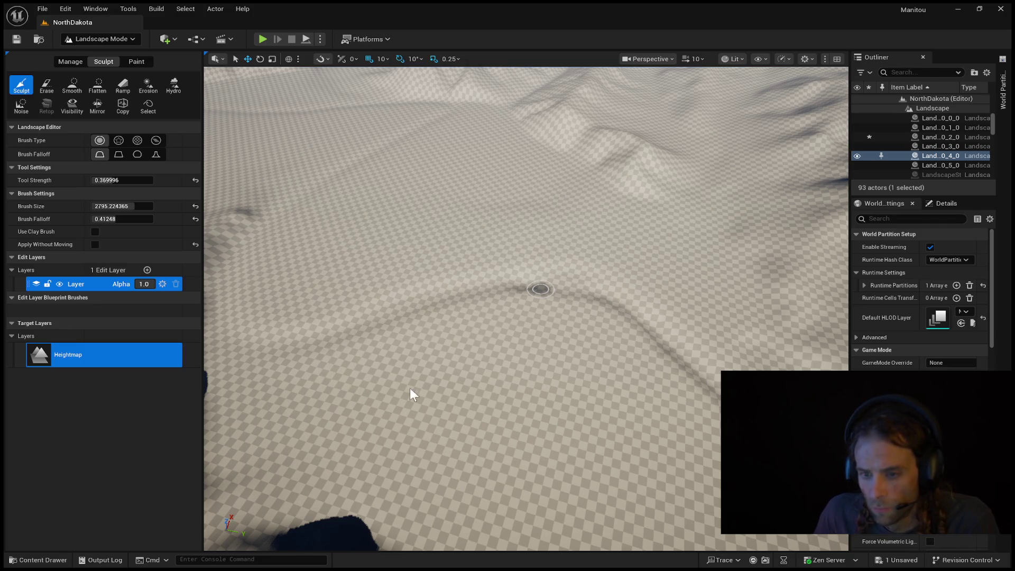
{"action": "scroll", "coordinate": [388, 405], "scroll_direction": "down", "scroll_amount": 5}
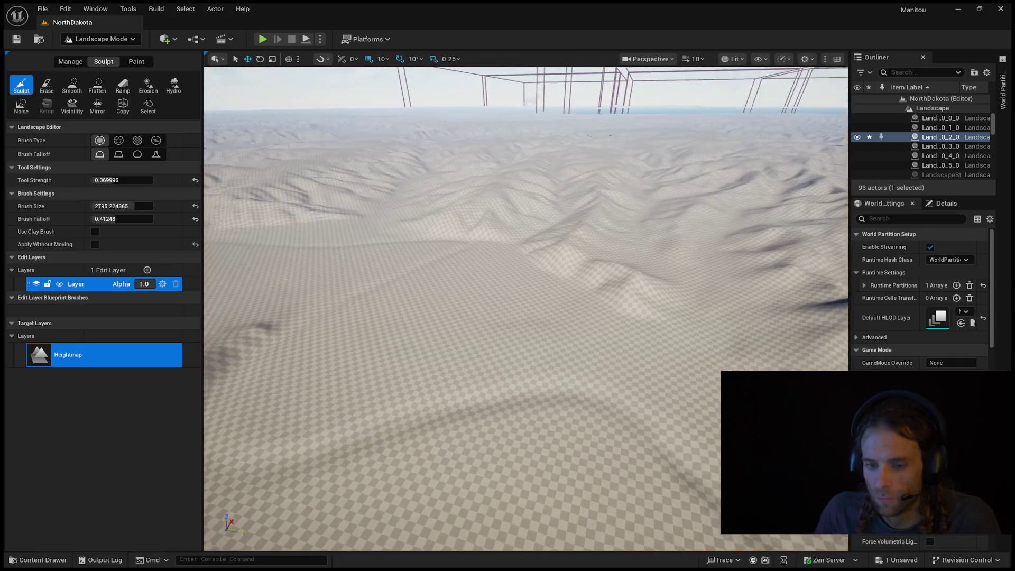
{"action": "scroll", "coordinate": [526, 308], "scroll_direction": "up", "scroll_amount": 5}
{"action": "scroll", "coordinate": [526, 309], "scroll_direction": "down", "scroll_amount": 5}
{"action": "scroll", "coordinate": [526, 308], "scroll_direction": "up", "scroll_amount": 6}
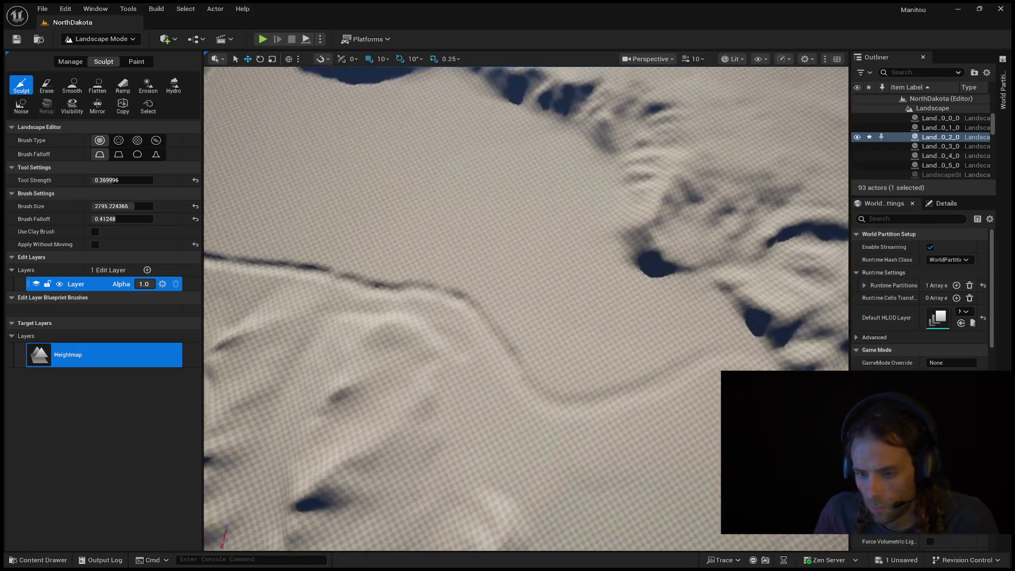
{"action": "left_click", "coordinate": [1003, 87]}
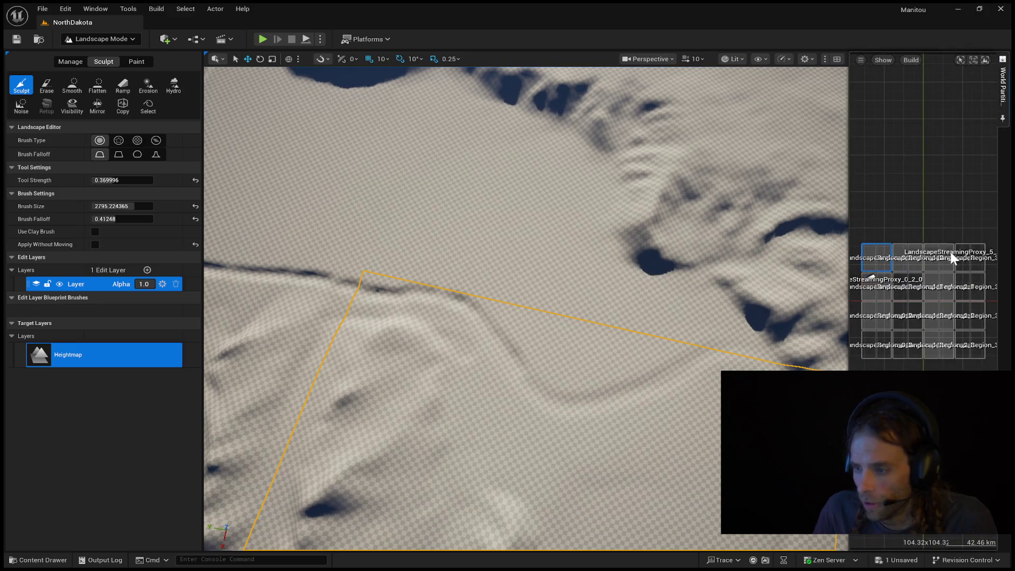
{"action": "double_click", "coordinate": [927, 354]}
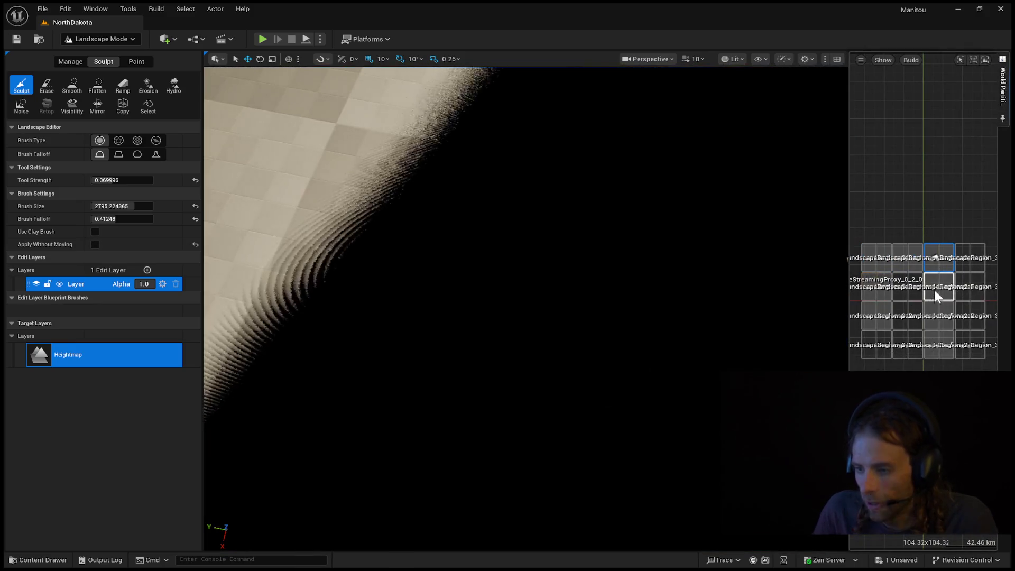
{"action": "left_click", "coordinate": [875, 311]}
{"action": "double_click", "coordinate": [876, 314]}
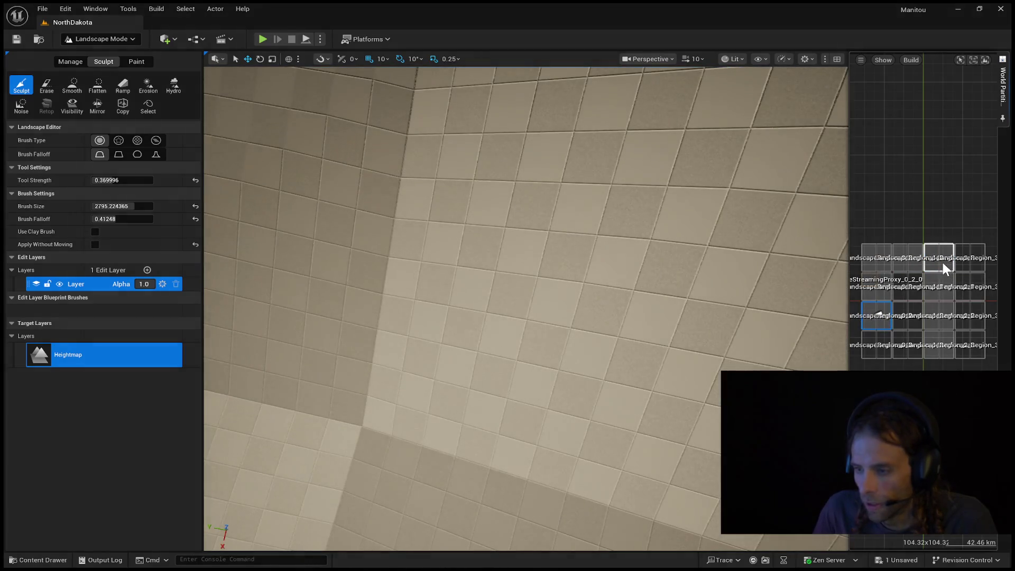
{"action": "left_click", "coordinate": [940, 300]}
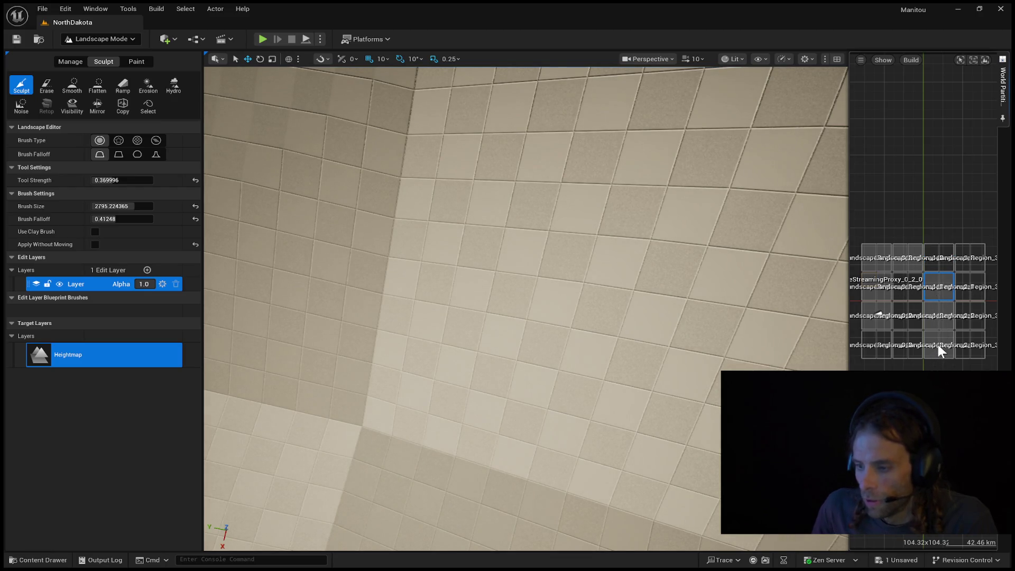
{"action": "left_click", "coordinate": [939, 312]}
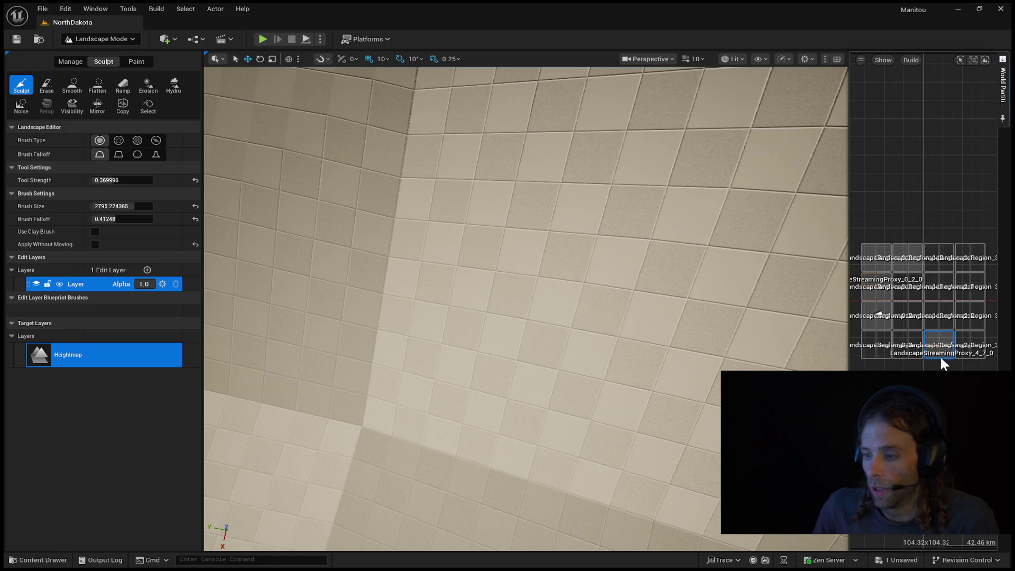
{"action": "left_click", "coordinate": [908, 259]}
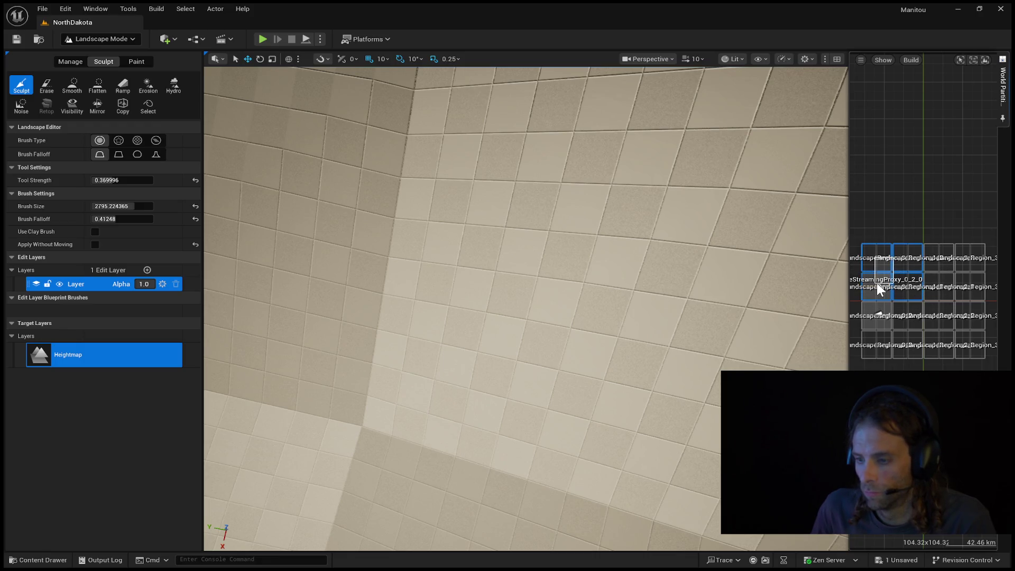
{"action": "left_click", "coordinate": [894, 210]}
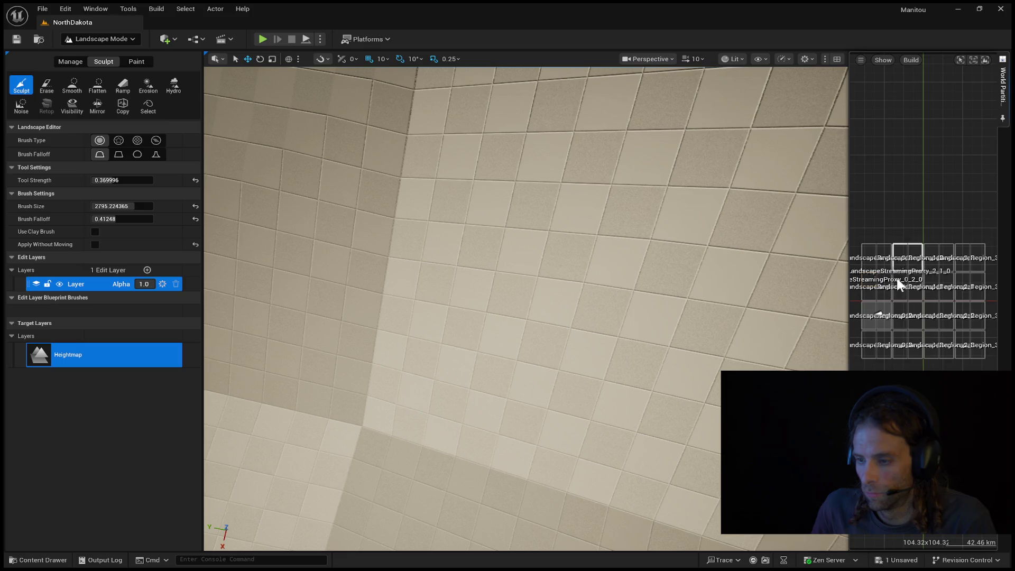
{"action": "double_click", "coordinate": [900, 340]}
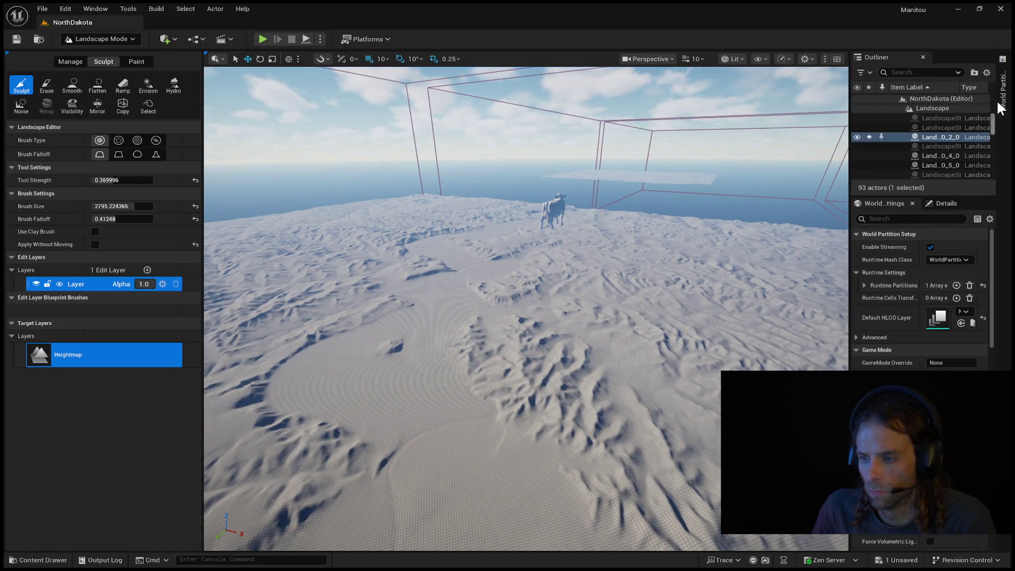
{"action": "left_click", "coordinate": [1003, 87]}
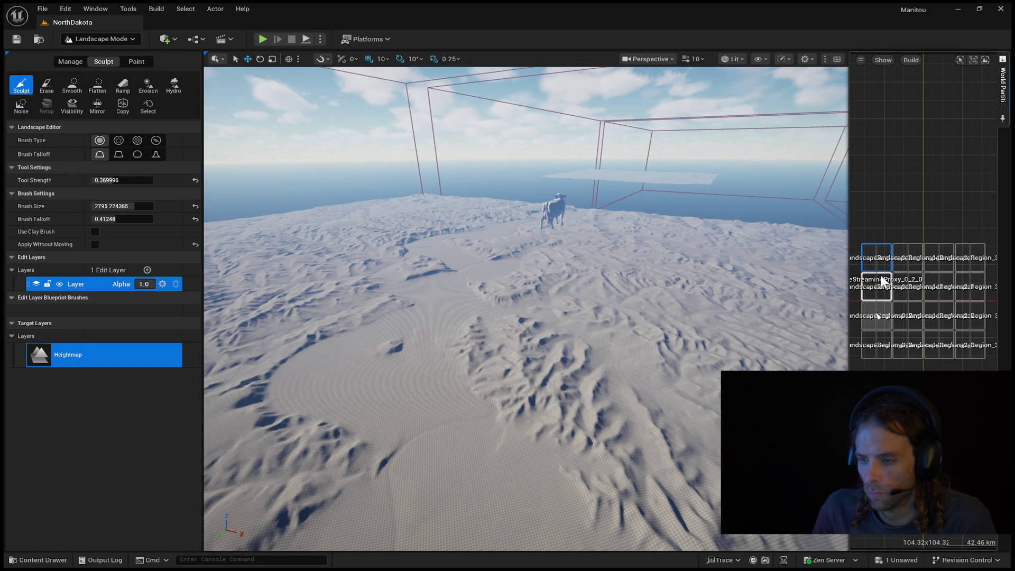
{"action": "left_click", "coordinate": [877, 259]}
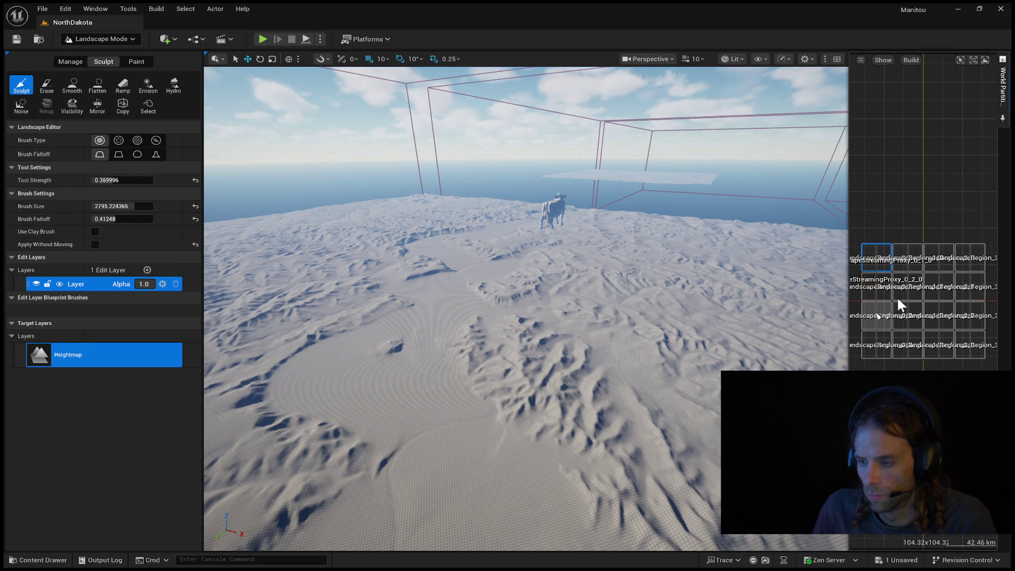
{"action": "double_click", "coordinate": [906, 349]}
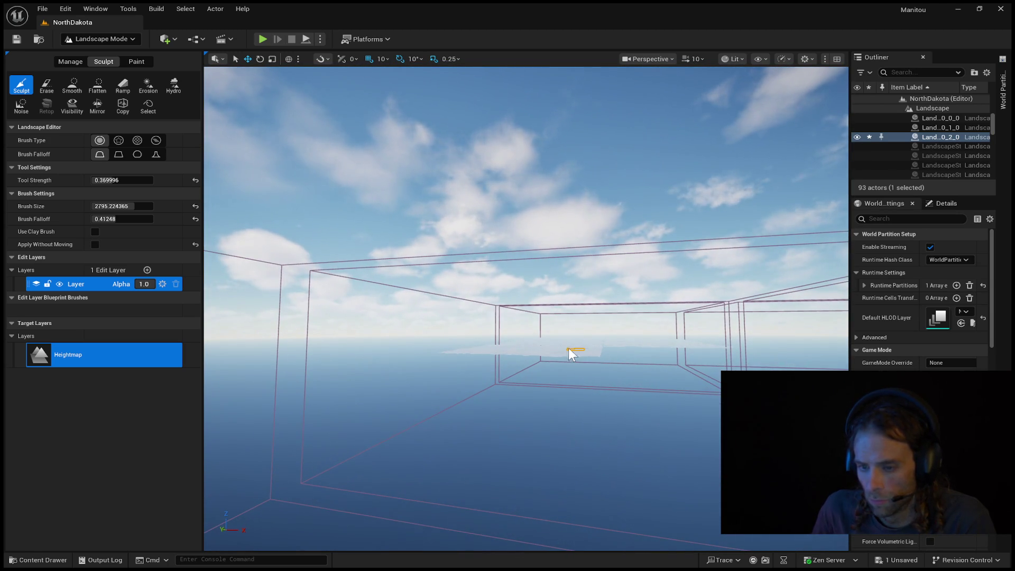
{"action": "key", "text": "alt+p"}
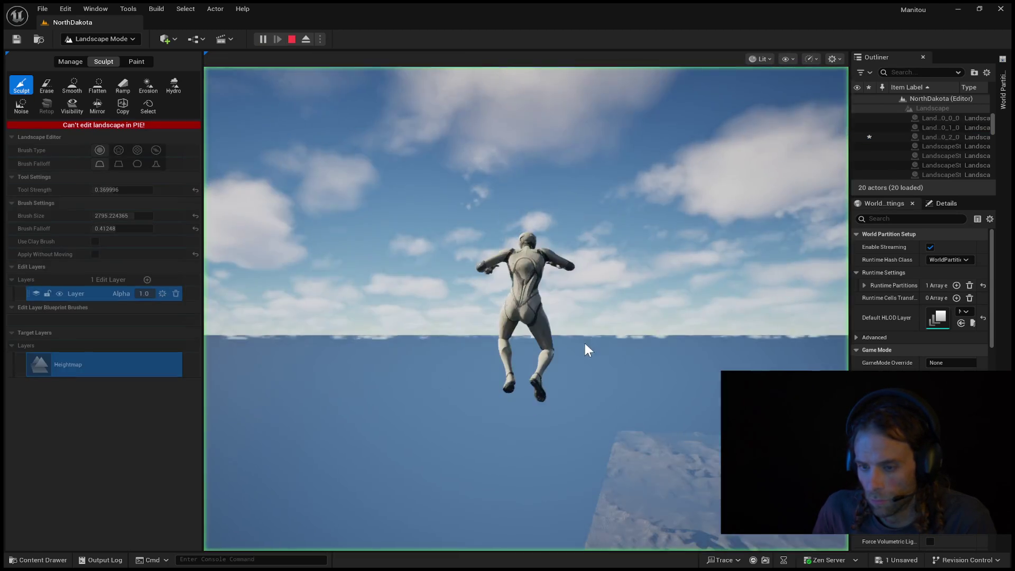
{"action": "key", "text": "Escape"}
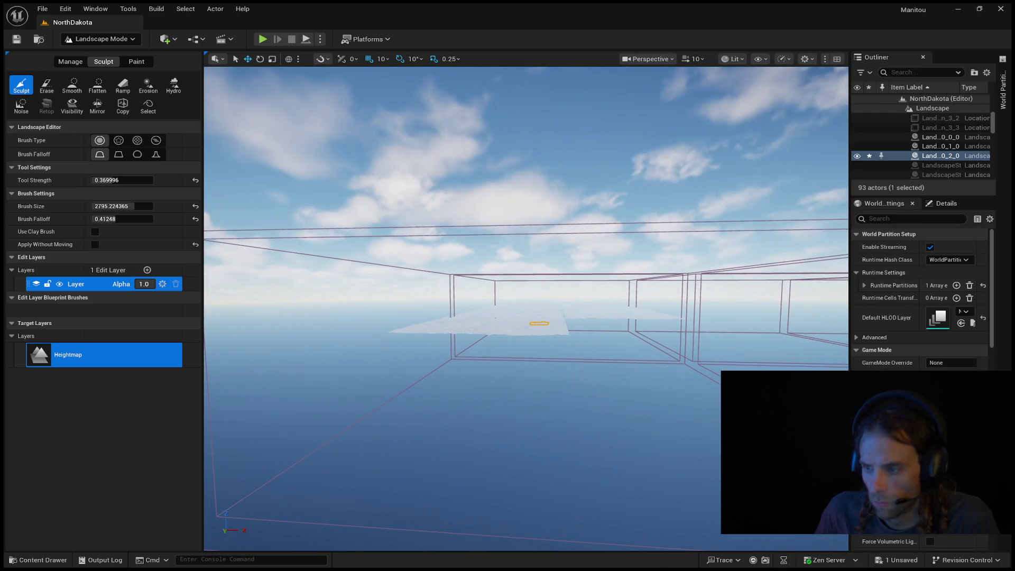
Load the top-left World Partition grid cell so its NorthDakota landscape region appears
{"action": "left_click", "coordinate": [1003, 84]}
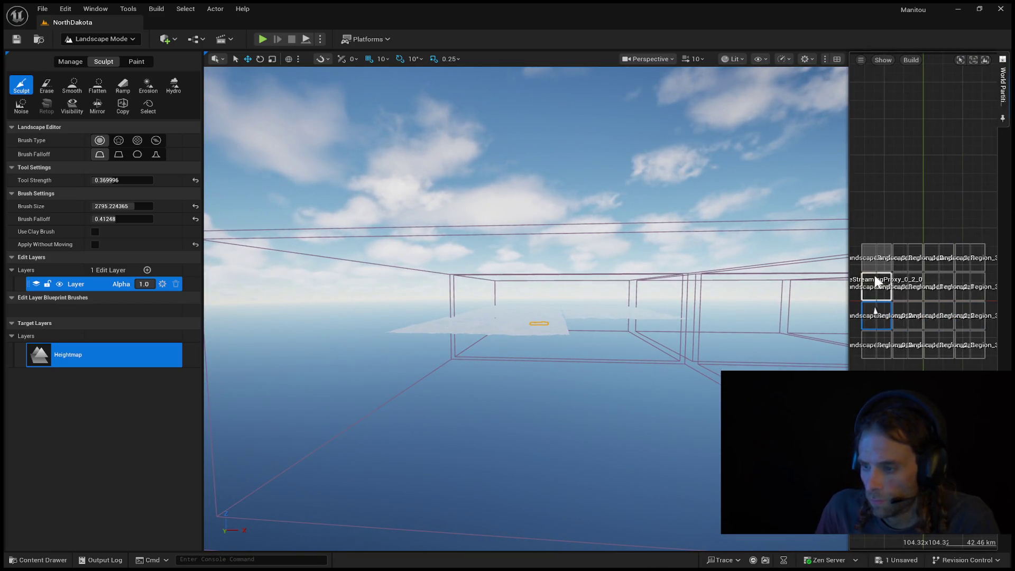
{"action": "left_click", "coordinate": [884, 262]}
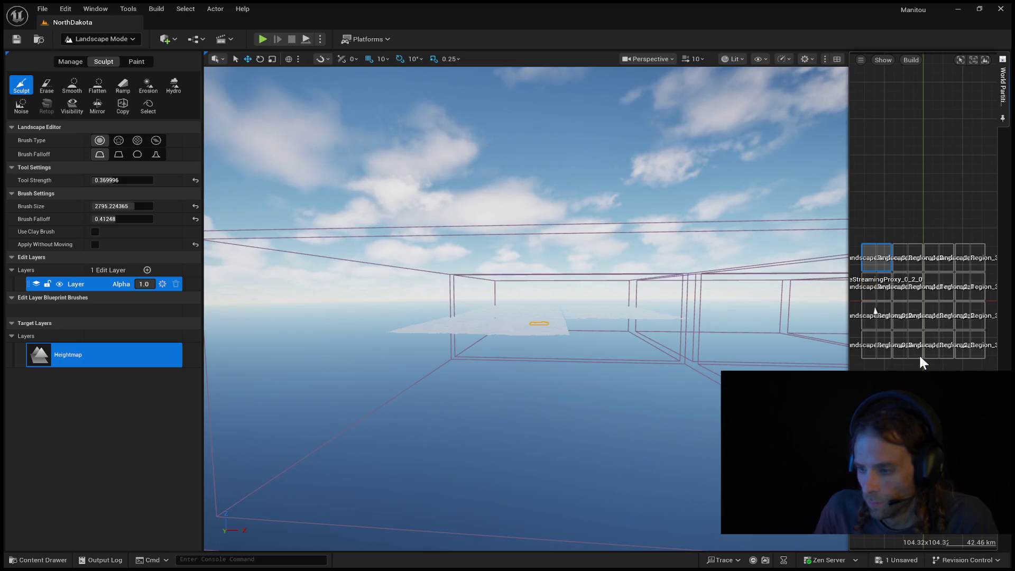
{"action": "double_click", "coordinate": [919, 354]}
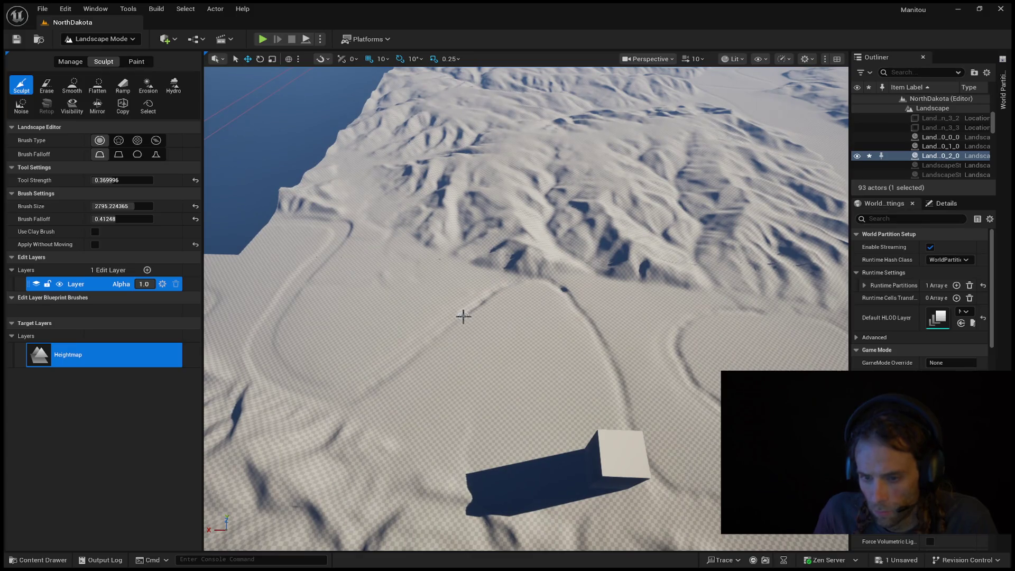
Begin sculpting into the landscape tile, sweeping across the terrain near the cube
{"action": "left_click", "coordinate": [453, 323]}
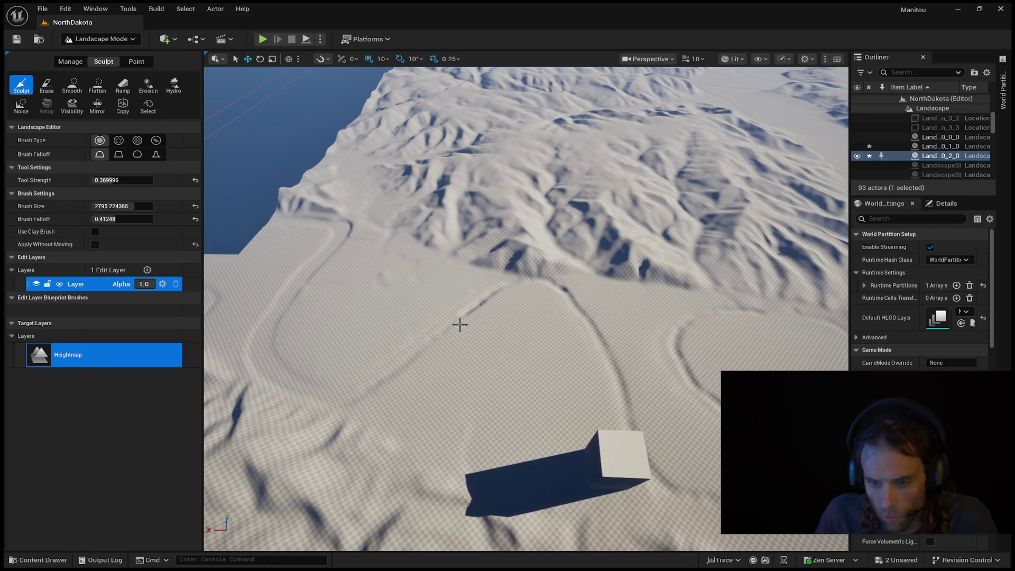
{"action": "mouse_move", "coordinate": [453, 325]}
{"action": "left_mouse_down"}
{"action": "mouse_move", "coordinate": [465, 338]}
{"action": "mouse_move", "coordinate": [445, 323]}
{"action": "mouse_move", "coordinate": [474, 367]}
{"action": "mouse_move", "coordinate": [585, 208]}
{"action": "mouse_move", "coordinate": [632, 465]}
{"action": "mouse_move", "coordinate": [630, 492]}
{"action": "mouse_move", "coordinate": [580, 560]}
{"action": "left_mouse_up"}
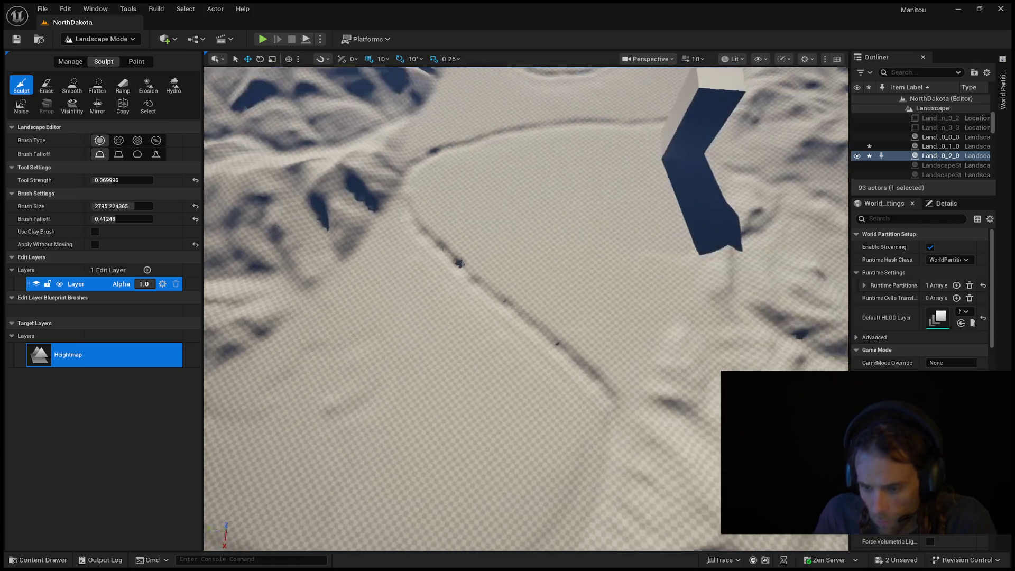
{"action": "scroll", "coordinate": [567, 484], "scroll_direction": "down", "scroll_amount": 5}
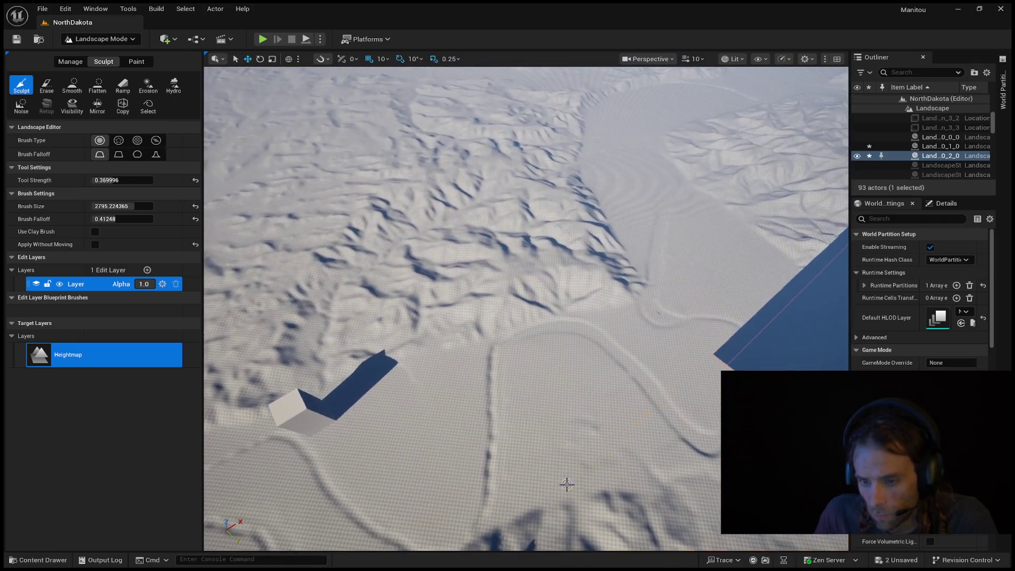
{"action": "scroll", "coordinate": [536, 412], "scroll_direction": "up", "scroll_amount": 5}
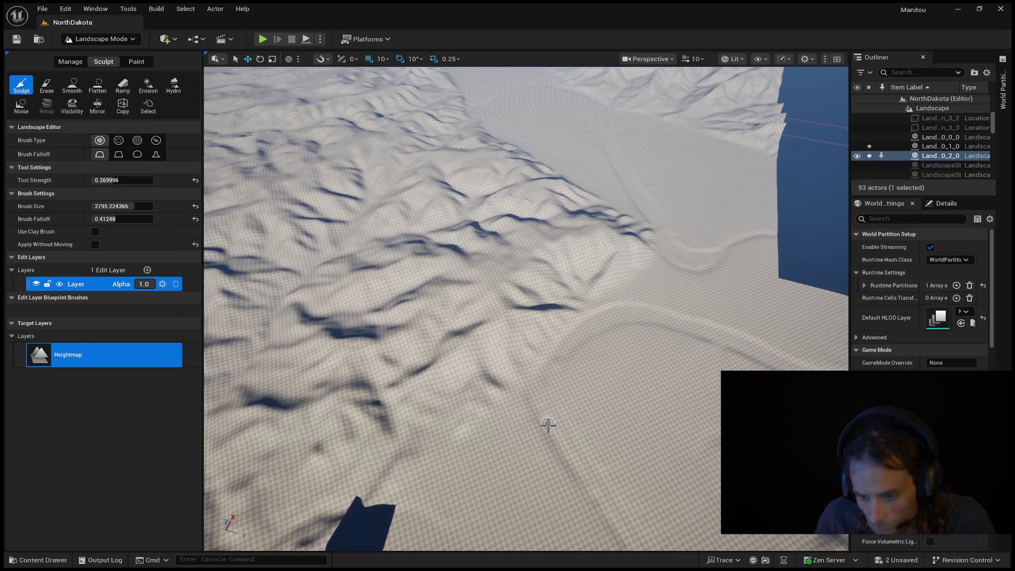
Frame the flat valley ground and carve the narrow groove further down it
{"action": "key", "text": "f"}
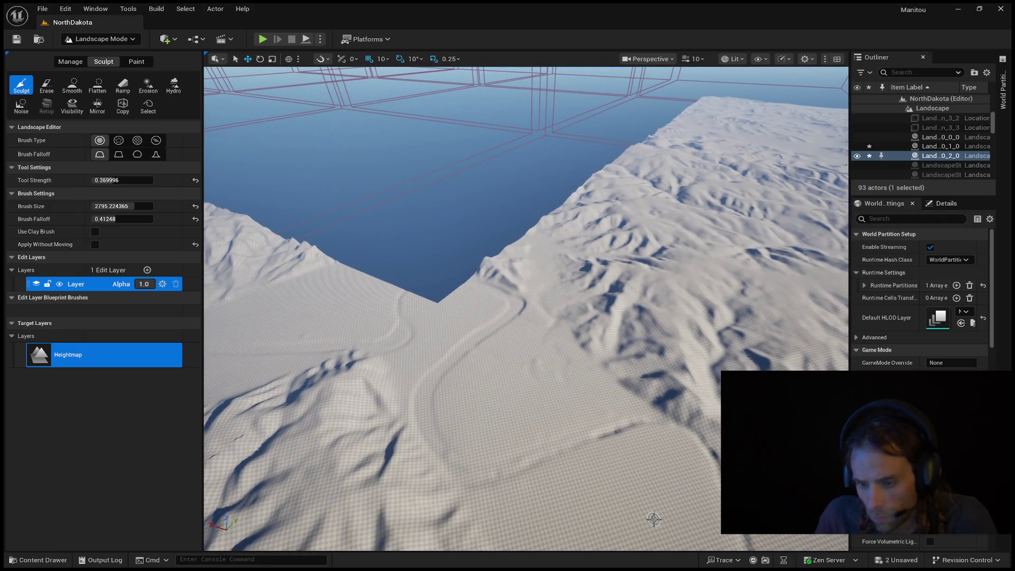
{"action": "mouse_move", "coordinate": [653, 517]}
{"action": "left_mouse_down"}
{"action": "mouse_move", "coordinate": [582, 476]}
{"action": "mouse_move", "coordinate": [605, 463]}
{"action": "left_mouse_up"}
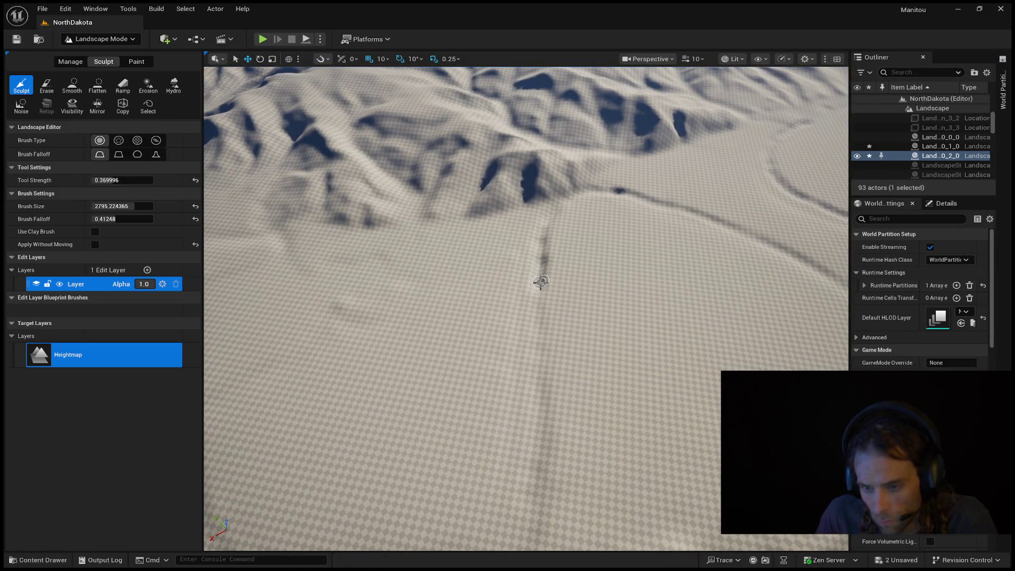
{"action": "left_click_drag", "start_coordinate": [539, 328], "coordinate": [527, 553]}
{"action": "scroll", "coordinate": [526, 553], "scroll_direction": "down", "scroll_amount": 10}
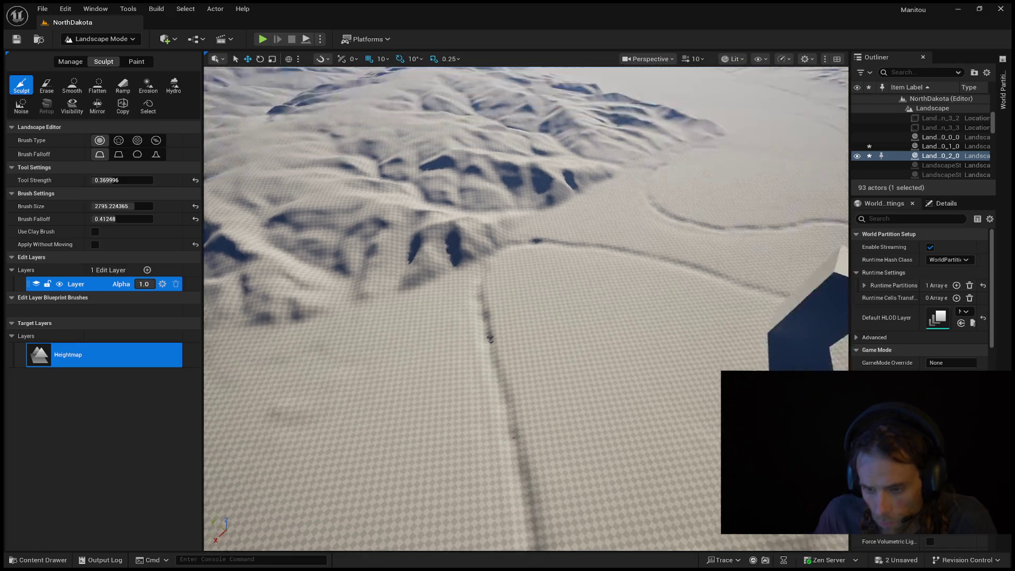
{"action": "scroll", "coordinate": [526, 310], "scroll_direction": "up", "scroll_amount": 8}
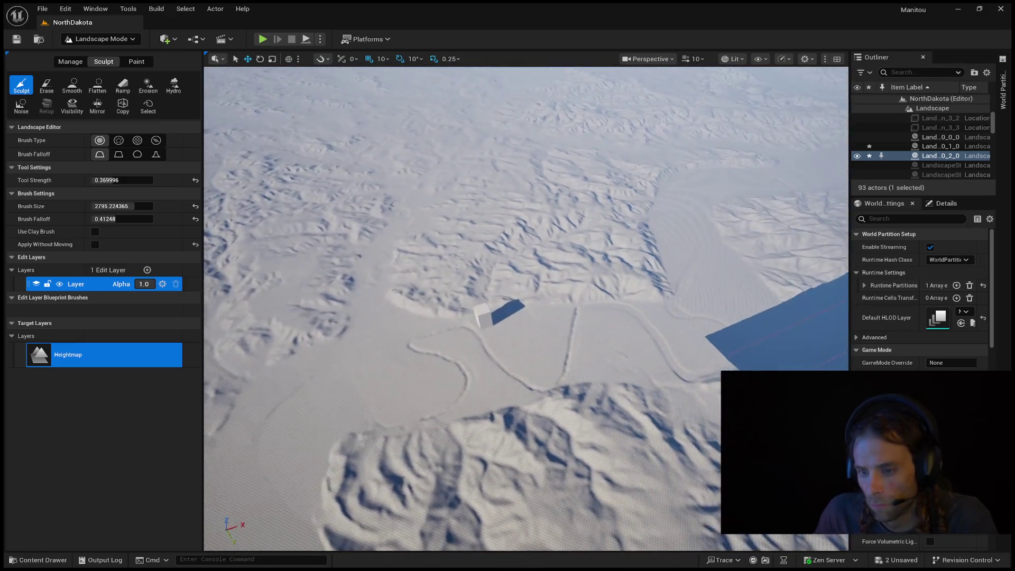
Extend the groove upward across the valley, curving it toward the ridges into a loop
{"action": "scroll", "coordinate": [545, 484], "scroll_direction": "up", "scroll_amount": 10}
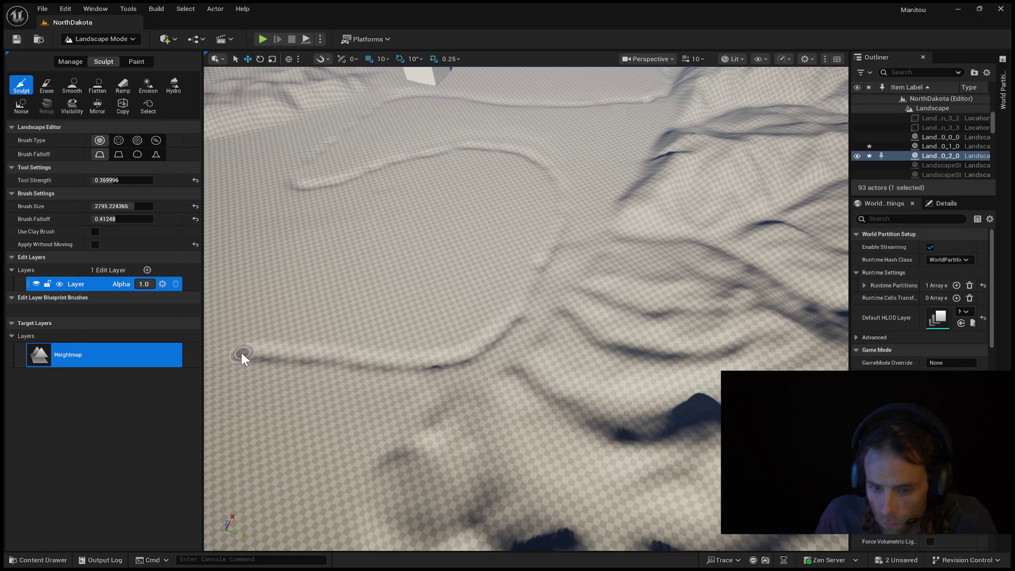
{"action": "scroll", "coordinate": [221, 356], "scroll_direction": "down", "scroll_amount": 10}
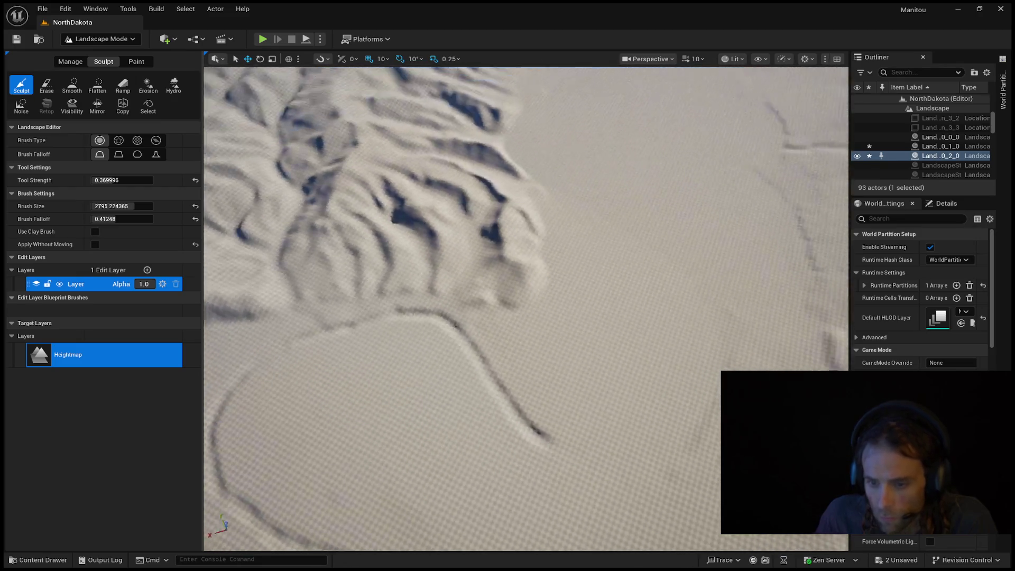
{"action": "scroll", "coordinate": [245, 356], "scroll_direction": "down", "scroll_amount": 5}
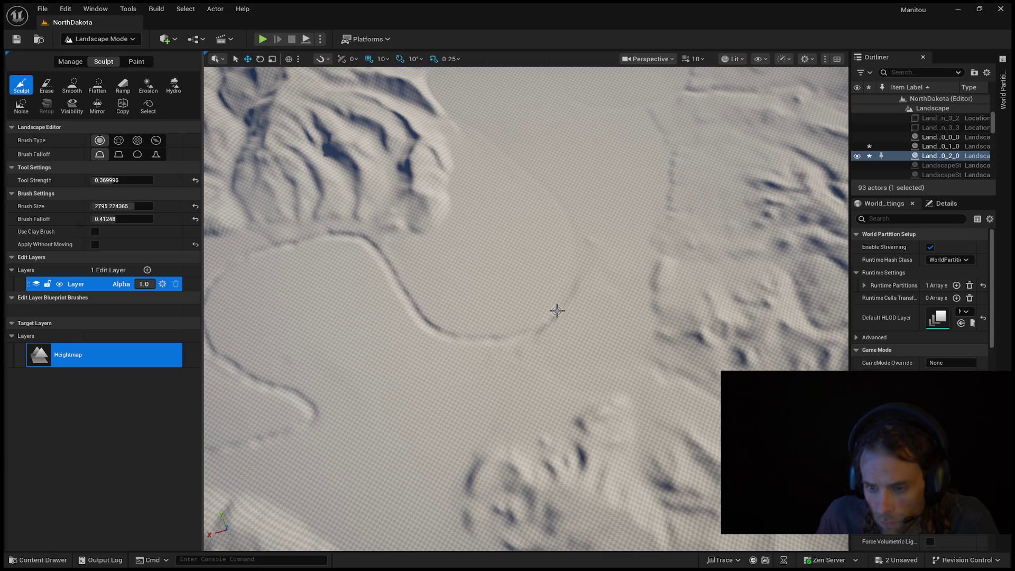
{"action": "left_click_drag", "start_coordinate": [575, 280], "coordinate": [556, 201]}
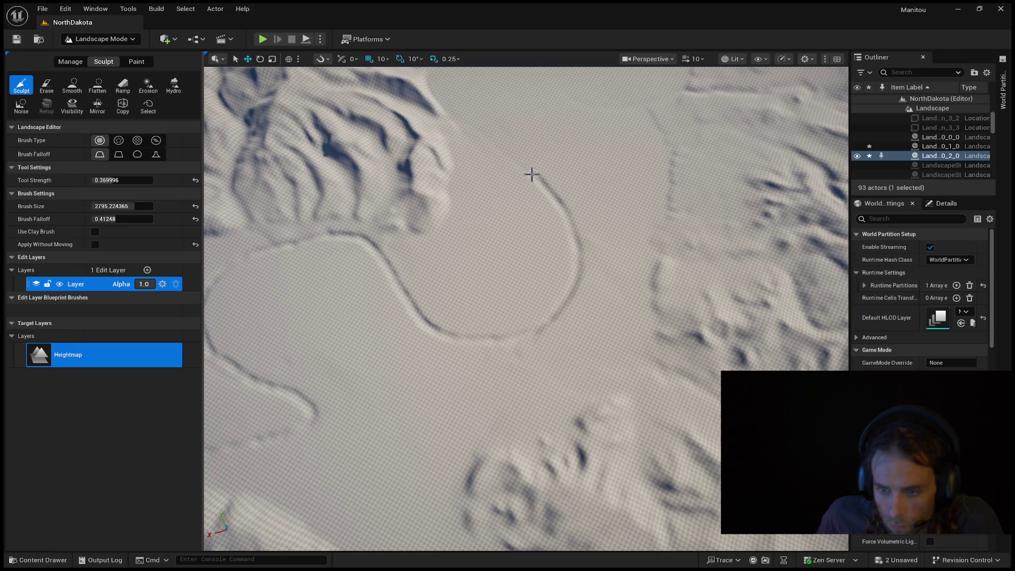
{"action": "left_click_drag", "start_coordinate": [499, 145], "coordinate": [481, 131]}
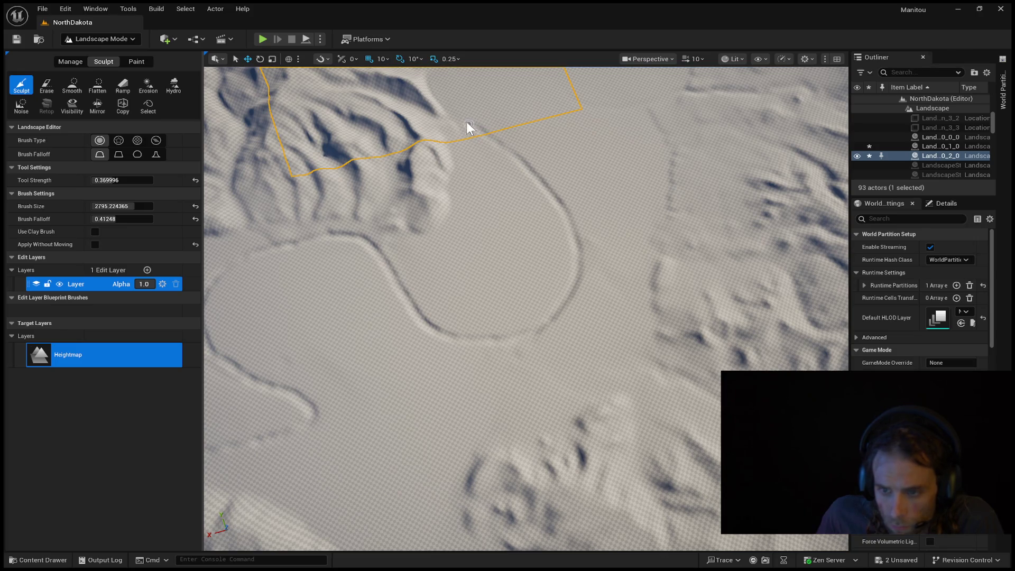
{"action": "scroll", "coordinate": [458, 118], "scroll_direction": "down", "scroll_amount": 10}
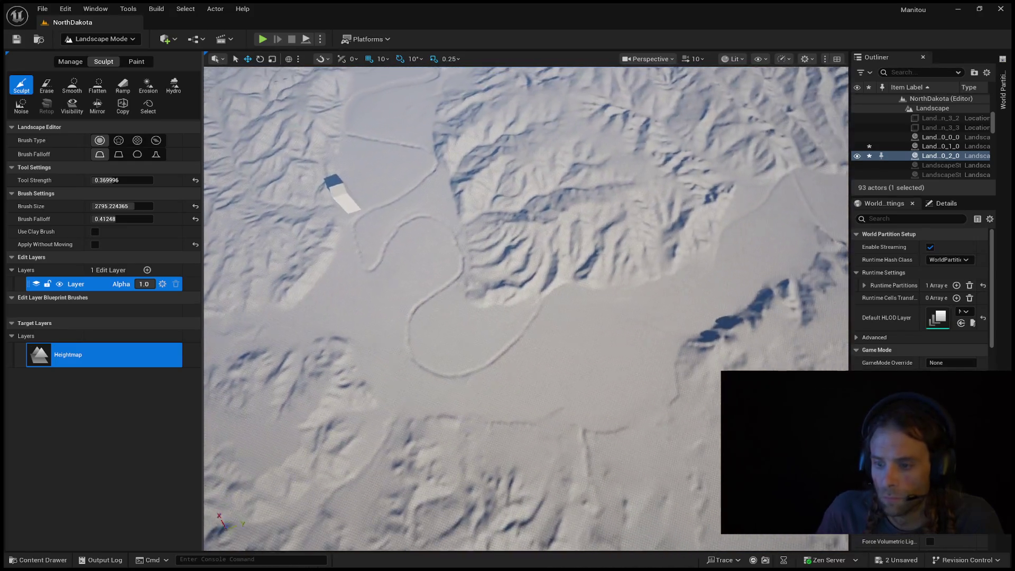
{"action": "scroll", "coordinate": [549, 325], "scroll_direction": "up", "scroll_amount": 5}
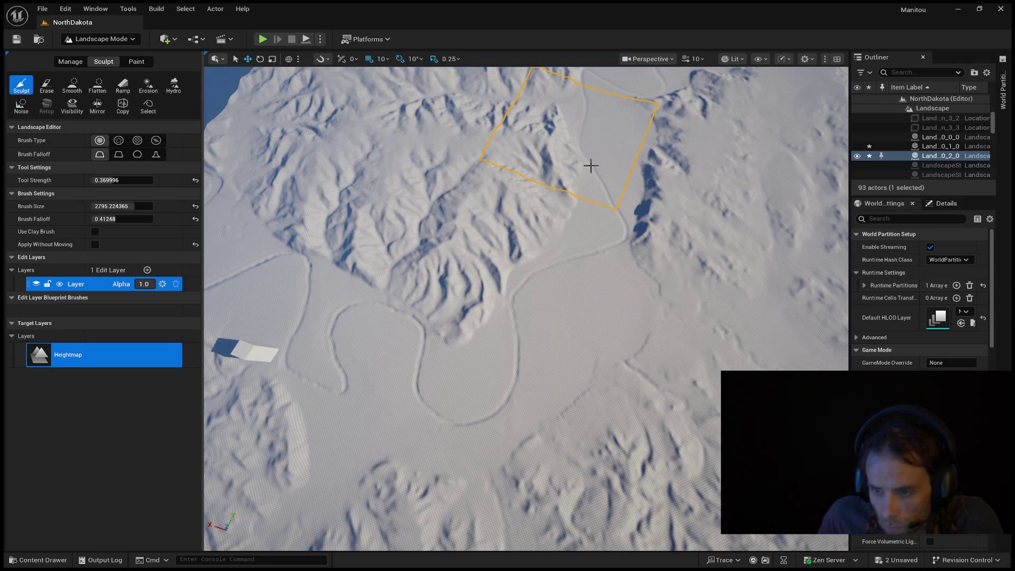
{"action": "scroll", "coordinate": [617, 166], "scroll_direction": "down", "scroll_amount": 10}
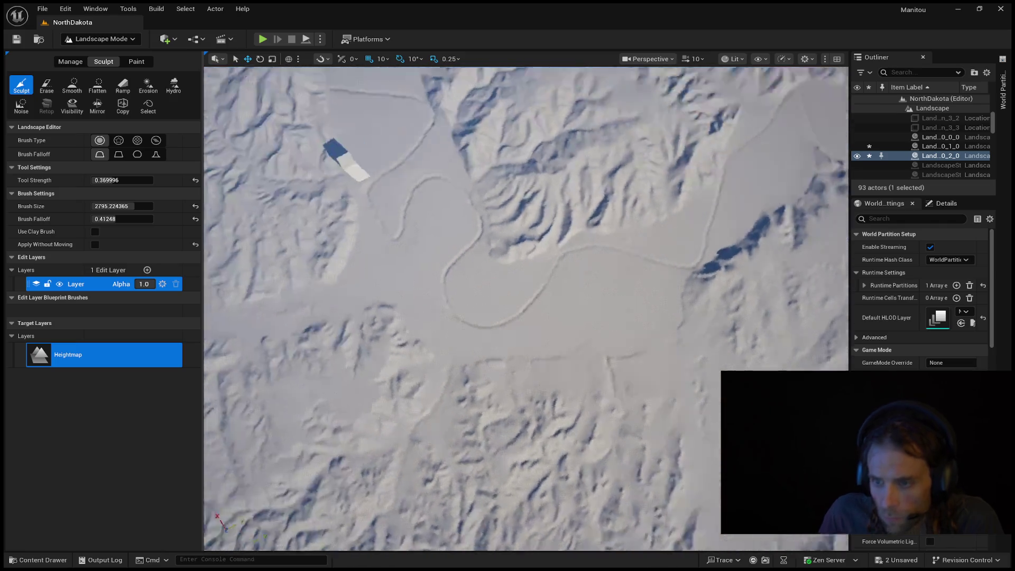
{"action": "scroll", "coordinate": [604, 169], "scroll_direction": "down", "scroll_amount": 5}
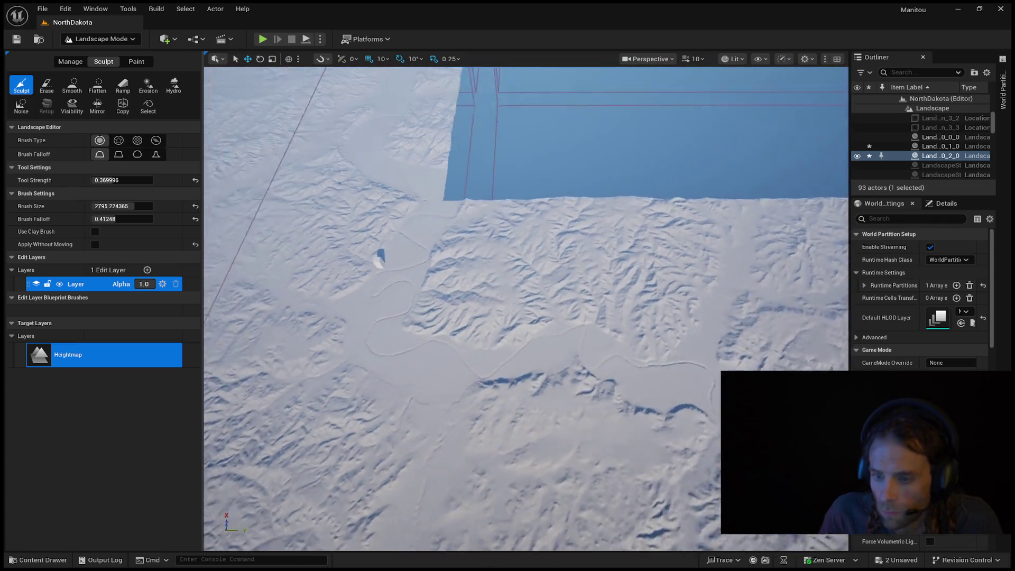
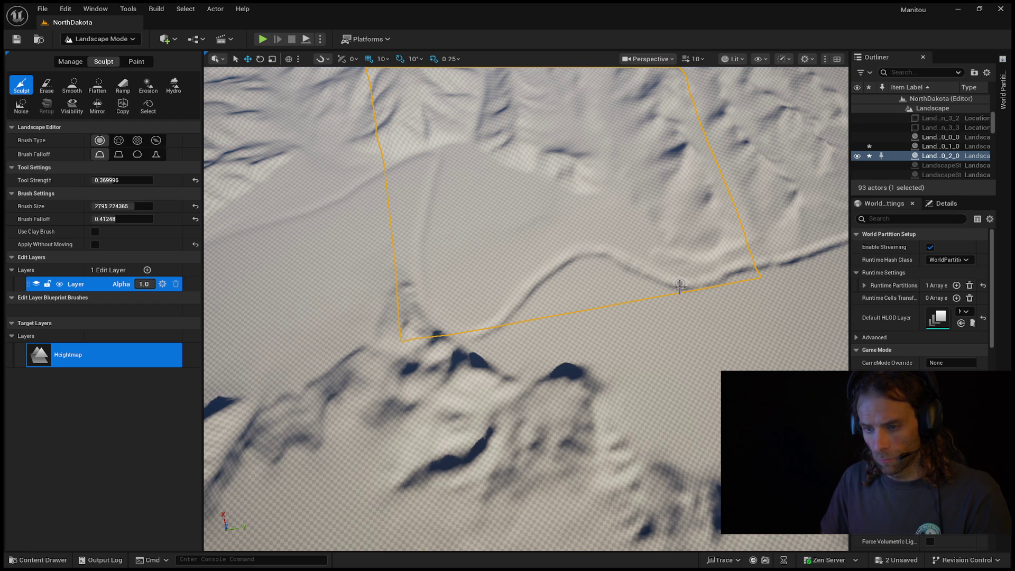
Sculpt one groove across the snowy terrain with the Sculpt brush, then fly back toward the water edge
{"action": "right_click", "coordinate": [453, 271]}
{"action": "scroll", "coordinate": [529, 269], "scroll_direction": "down", "scroll_amount": 5}
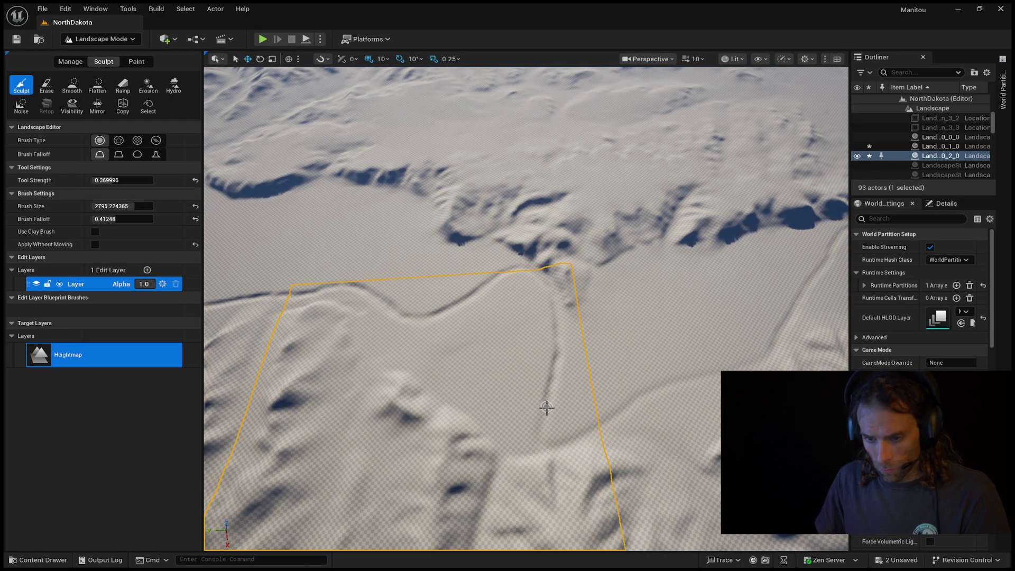
{"action": "mouse_move", "coordinate": [559, 442]}
{"action": "left_mouse_down"}
{"action": "mouse_move", "coordinate": [752, 367]}
{"action": "mouse_move", "coordinate": [773, 323]}
{"action": "mouse_move", "coordinate": [766, 265]}
{"action": "mouse_move", "coordinate": [767, 286]}
{"action": "mouse_move", "coordinate": [704, 296]}
{"action": "mouse_move", "coordinate": [683, 285]}
{"action": "mouse_move", "coordinate": [598, 285]}
{"action": "mouse_move", "coordinate": [598, 254]}
{"action": "mouse_move", "coordinate": [597, 272]}
{"action": "left_mouse_up"}
{"action": "mouse_move", "coordinate": [805, 287]}
{"action": "left_mouse_down"}
{"action": "mouse_move", "coordinate": [795, 292]}
{"action": "mouse_move", "coordinate": [805, 287]}
{"action": "left_mouse_up"}
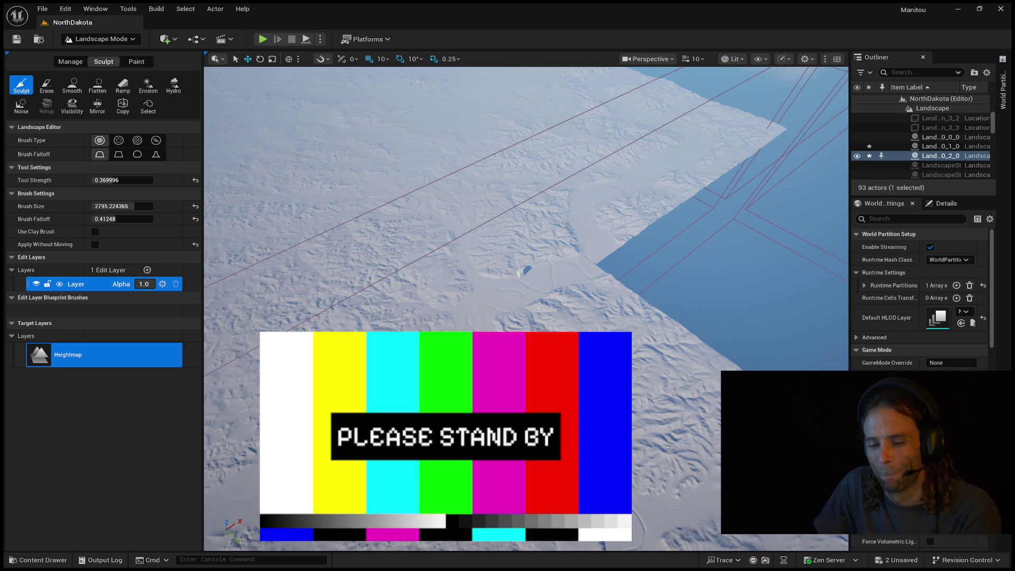
{"action": "left_click_drag", "start_coordinate": [689, 319], "coordinate": [689, 319]}
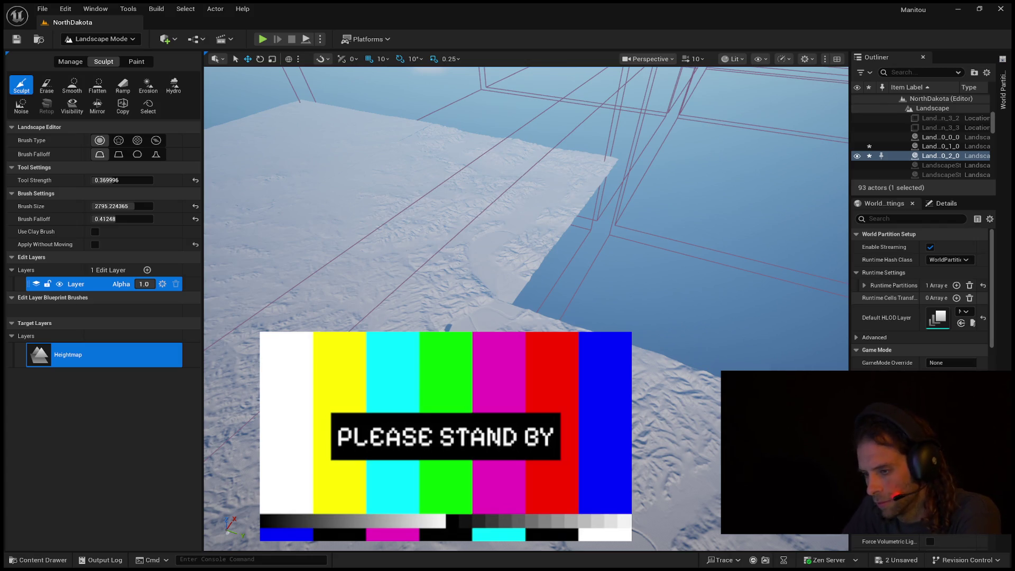
Fly the camera over the snowy slopes and in toward the rugged ridges near the water
{"action": "left_click_drag", "start_coordinate": [526, 211], "coordinate": [526, 211]}
{"action": "left_click_drag", "start_coordinate": [695, 401], "coordinate": [695, 400]}
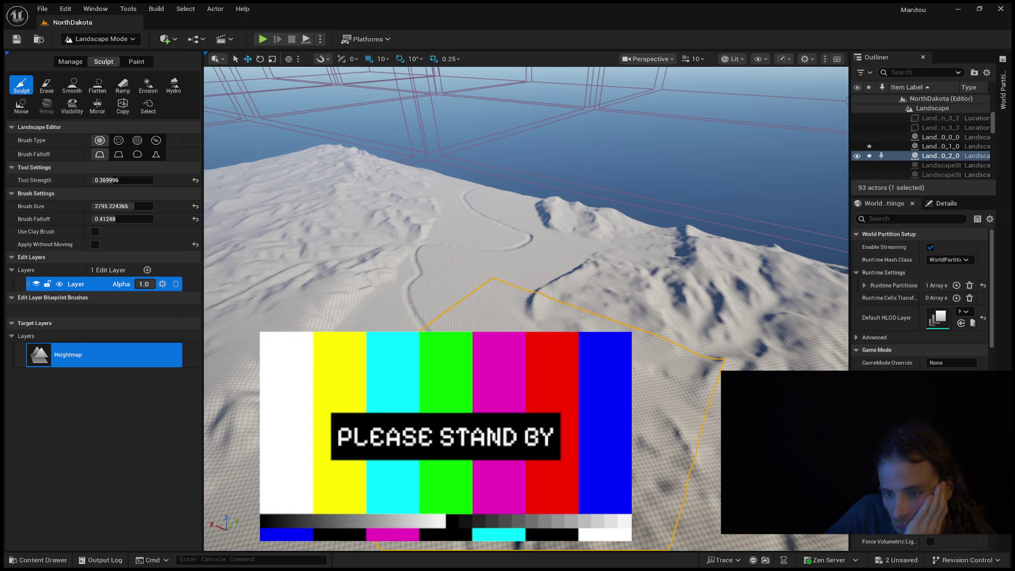
{"action": "scroll", "coordinate": [526, 309], "scroll_direction": "down", "scroll_amount": 10}
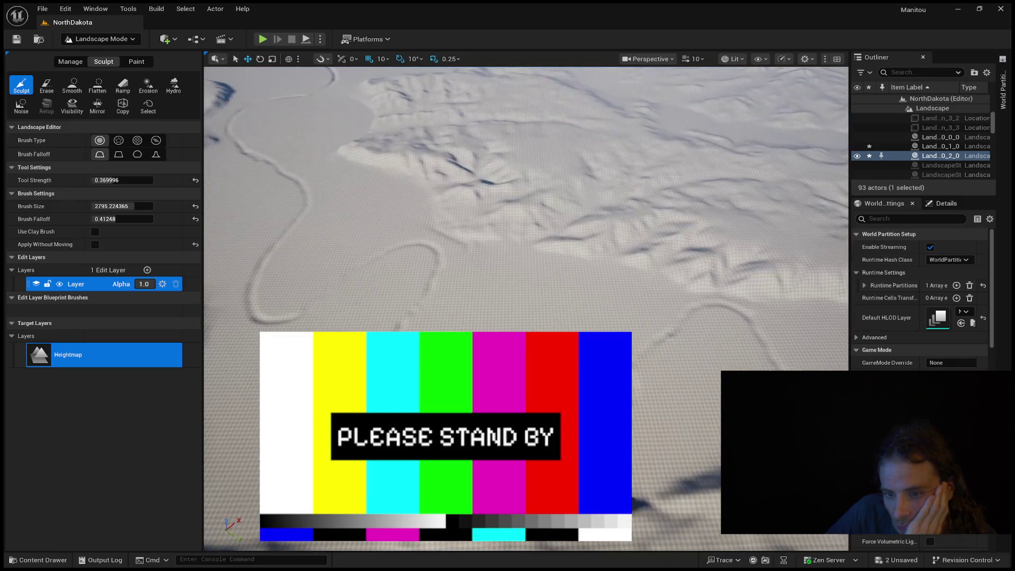
{"action": "scroll", "coordinate": [771, 333], "scroll_direction": "up", "scroll_amount": 2}
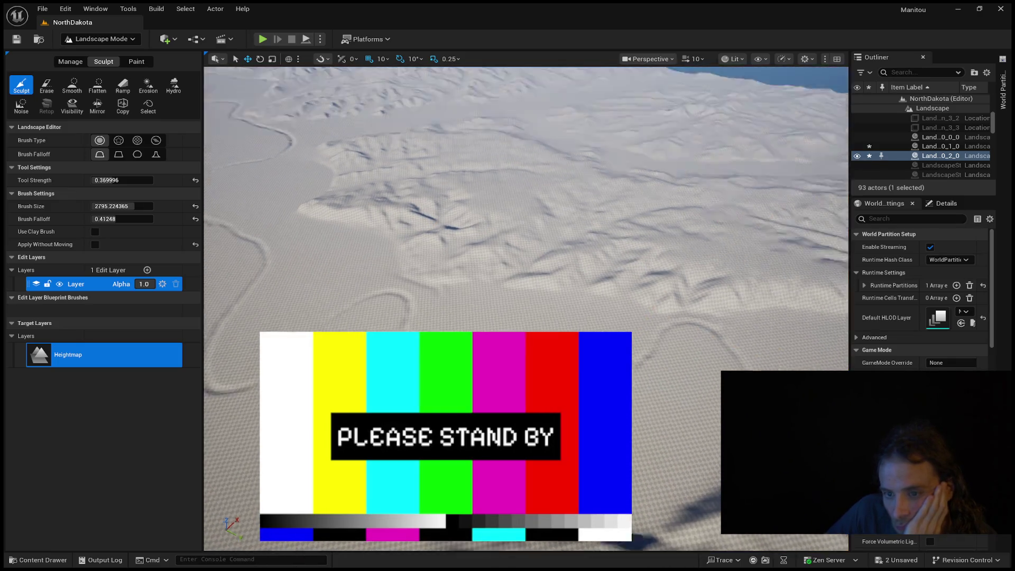
{"action": "scroll", "coordinate": [526, 309], "scroll_direction": "up", "scroll_amount": 6}
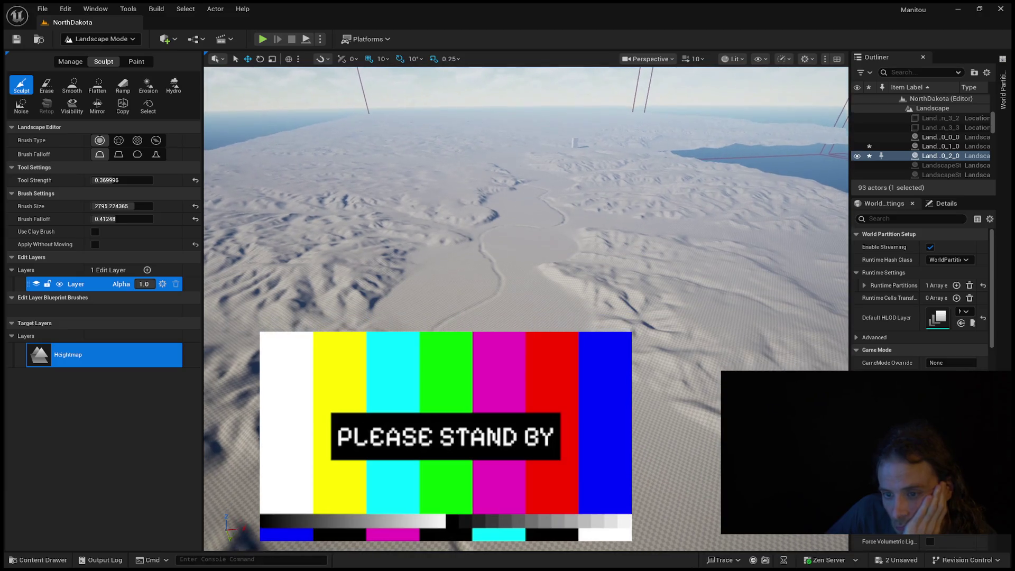
{"action": "scroll", "coordinate": [526, 309], "scroll_direction": "down", "scroll_amount": 4}
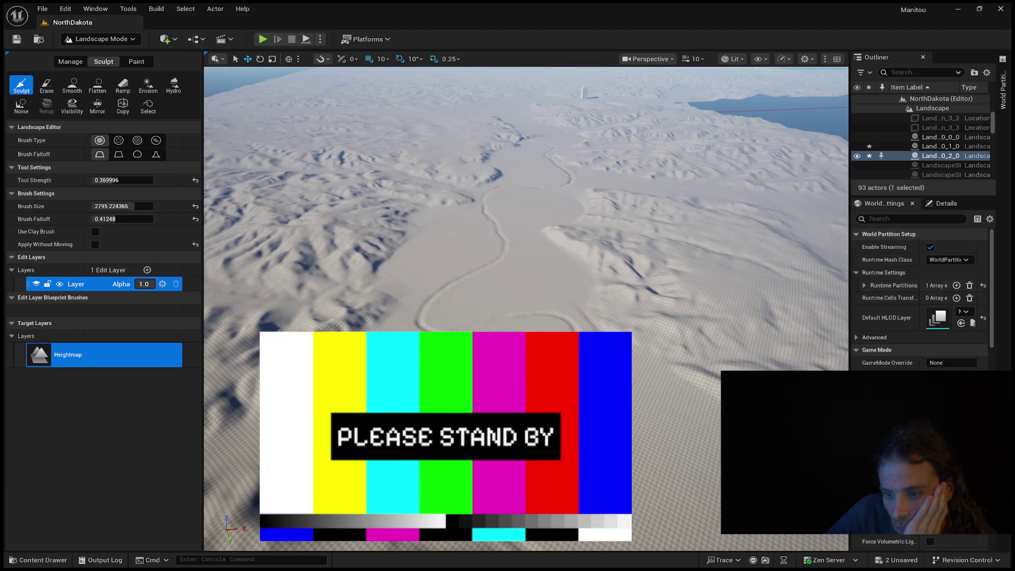
{"action": "scroll", "coordinate": [527, 310], "scroll_direction": "down", "scroll_amount": 8}
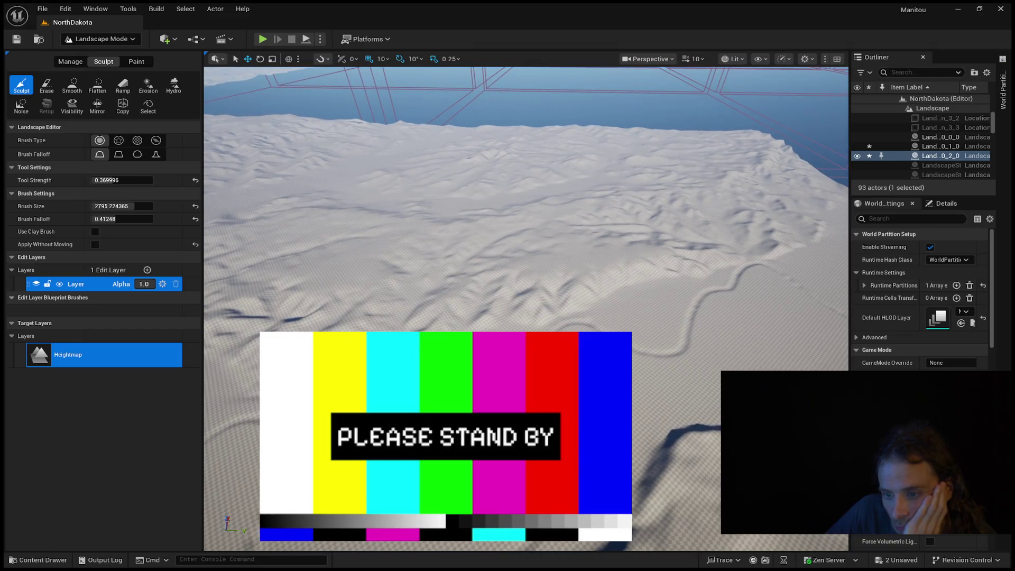
{"action": "scroll", "coordinate": [526, 310], "scroll_direction": "down", "scroll_amount": 8}
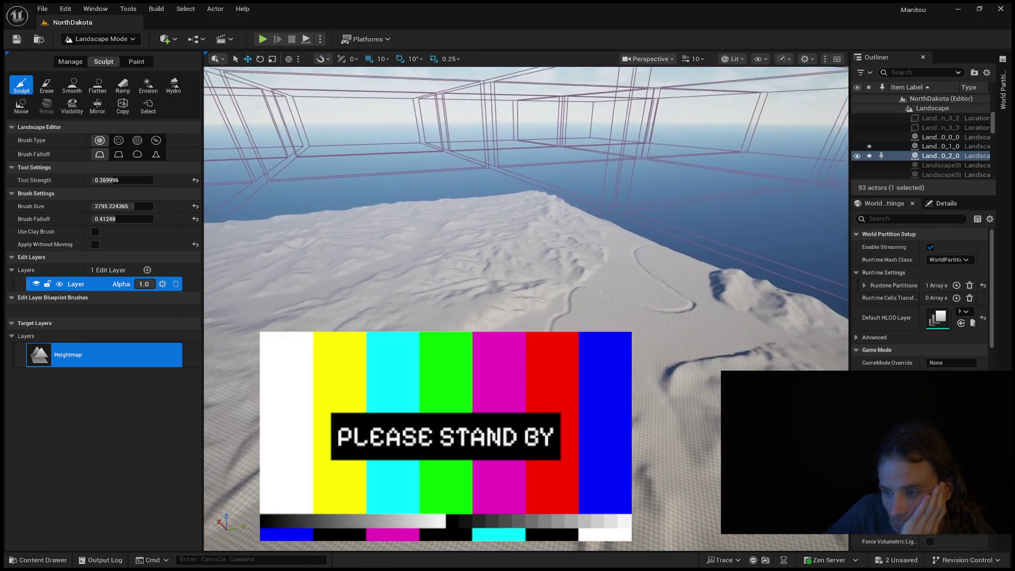
{"action": "scroll", "coordinate": [526, 309], "scroll_direction": "down", "scroll_amount": 3}
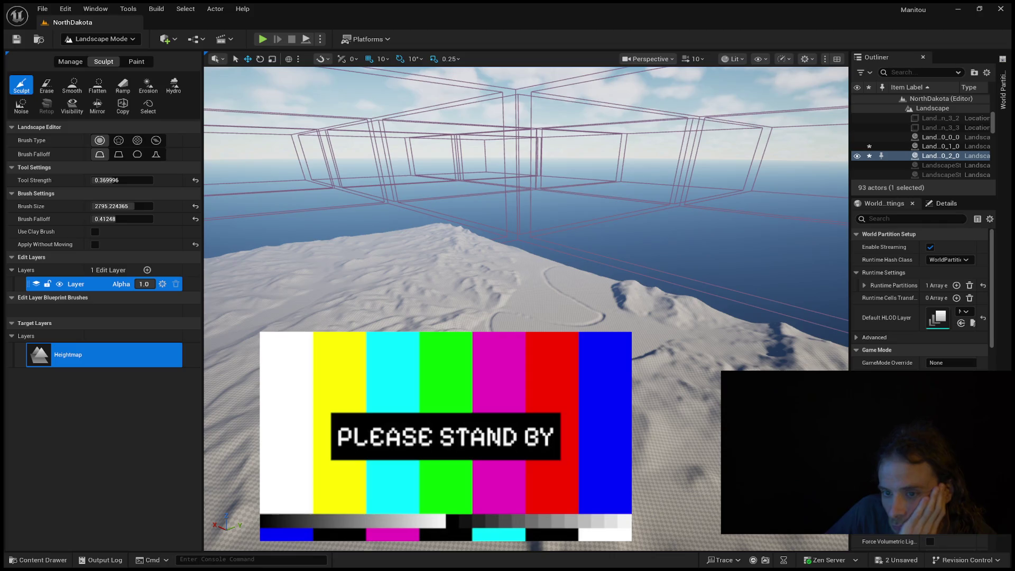
{"action": "scroll", "coordinate": [526, 309], "scroll_direction": "down", "scroll_amount": 1}
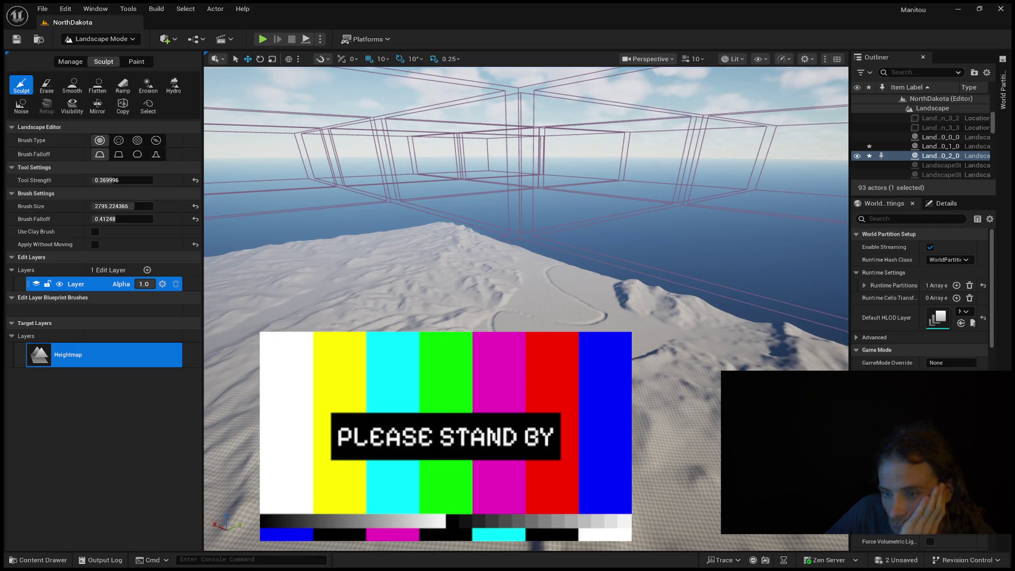
{"action": "scroll", "coordinate": [526, 309], "scroll_direction": "up", "scroll_amount": 3}
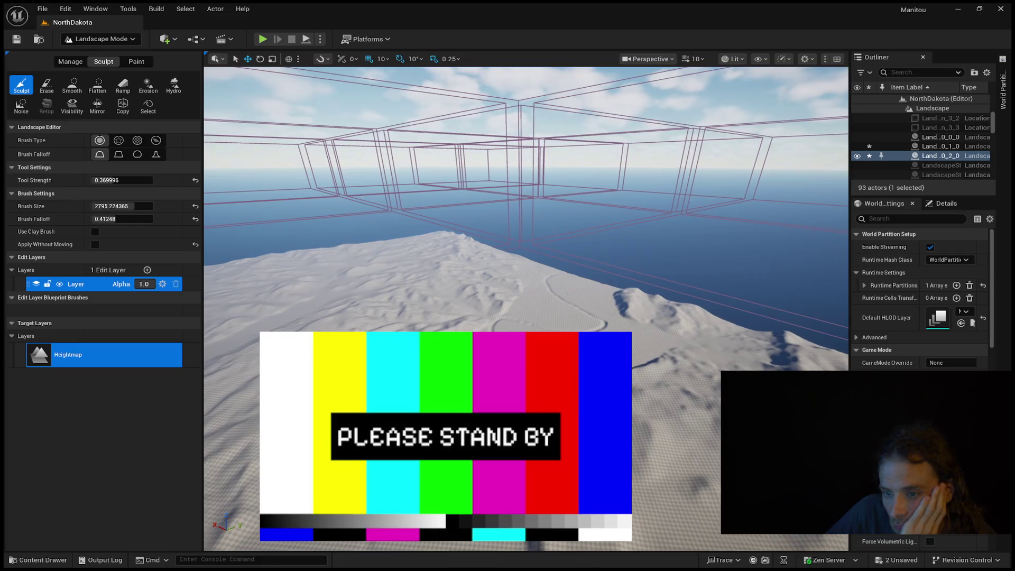
{"action": "scroll", "coordinate": [526, 310], "scroll_direction": "down", "scroll_amount": 3}
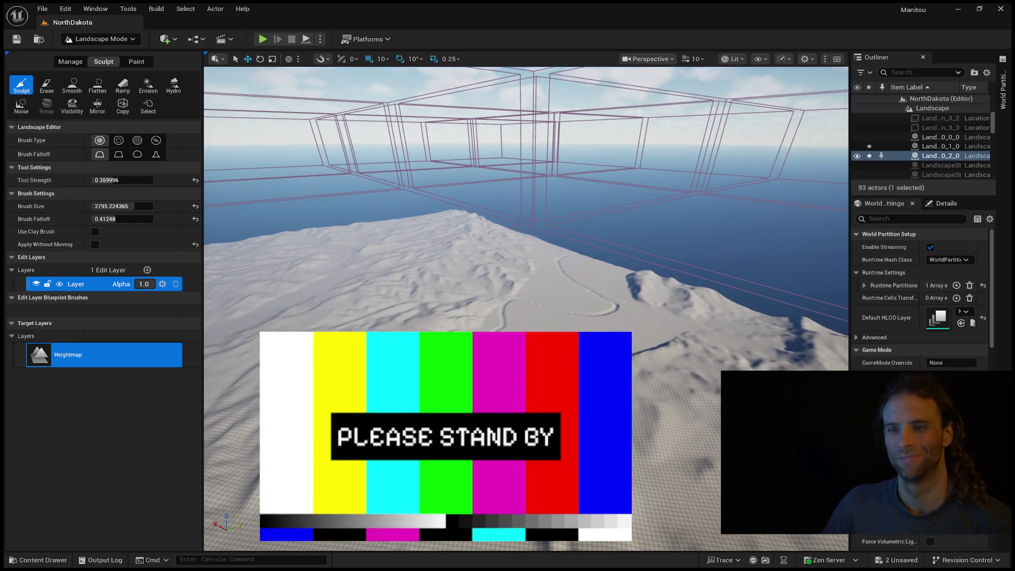
{"action": "scroll", "coordinate": [526, 310], "scroll_direction": "down", "scroll_amount": 1}
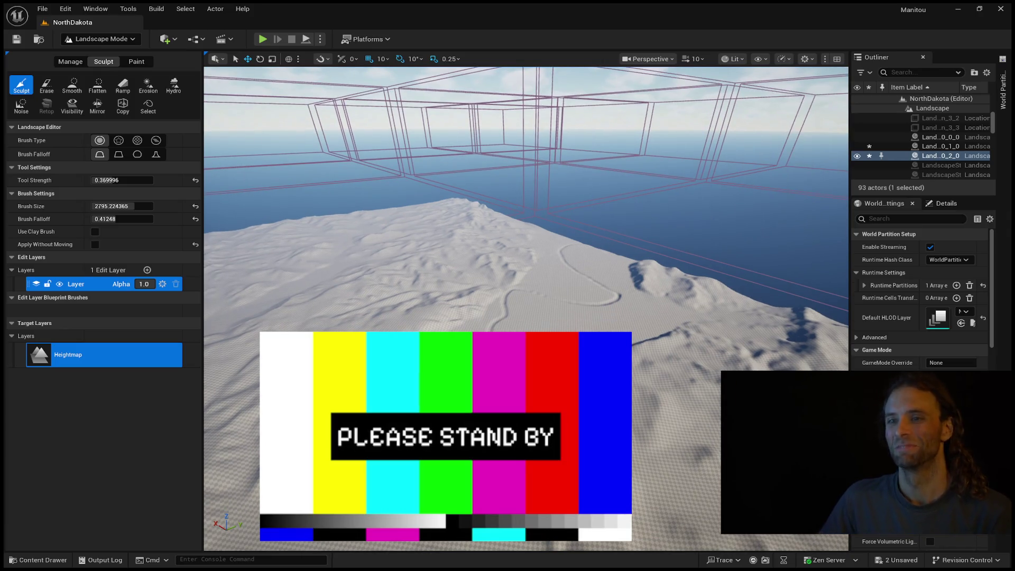